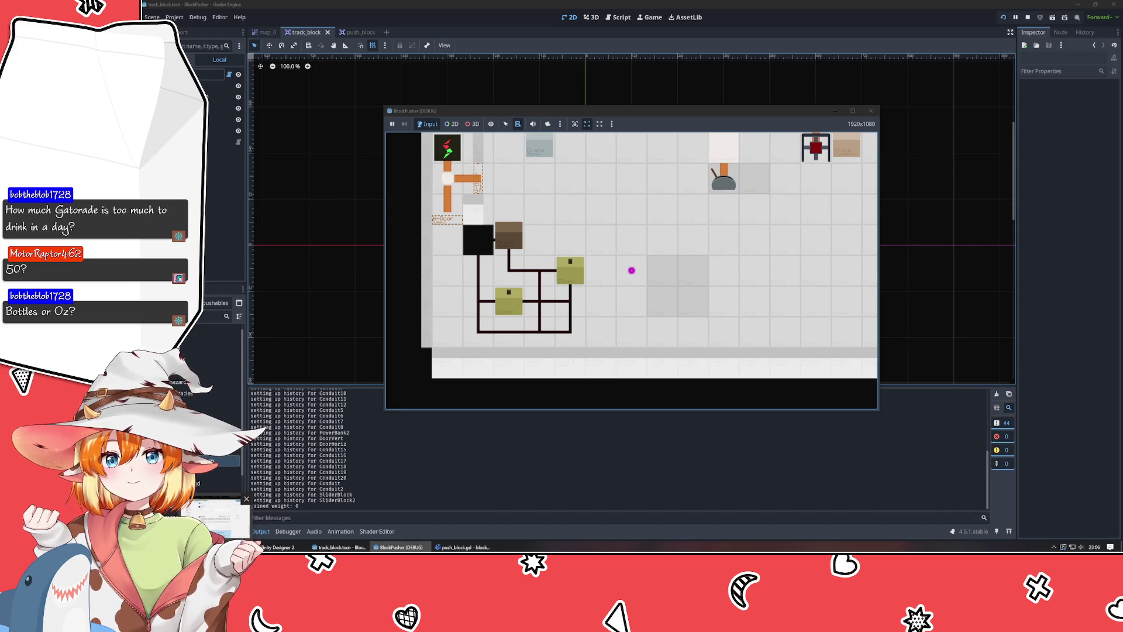
# Step: Bring the Firefox window with the 'Invalid assignment of property' forum thread to the front
pyautogui.click(216, 515)
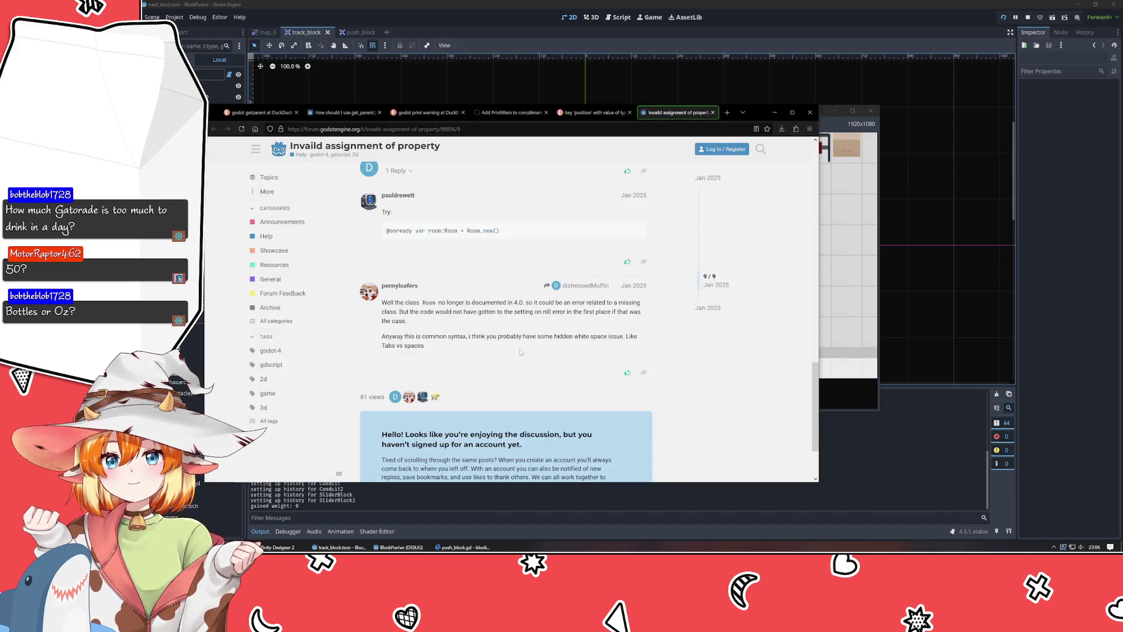
# Step: Search 'maax water drink in day without dying', skim the first result article, then close it
pyautogui.hotkey('ctrl', 't')
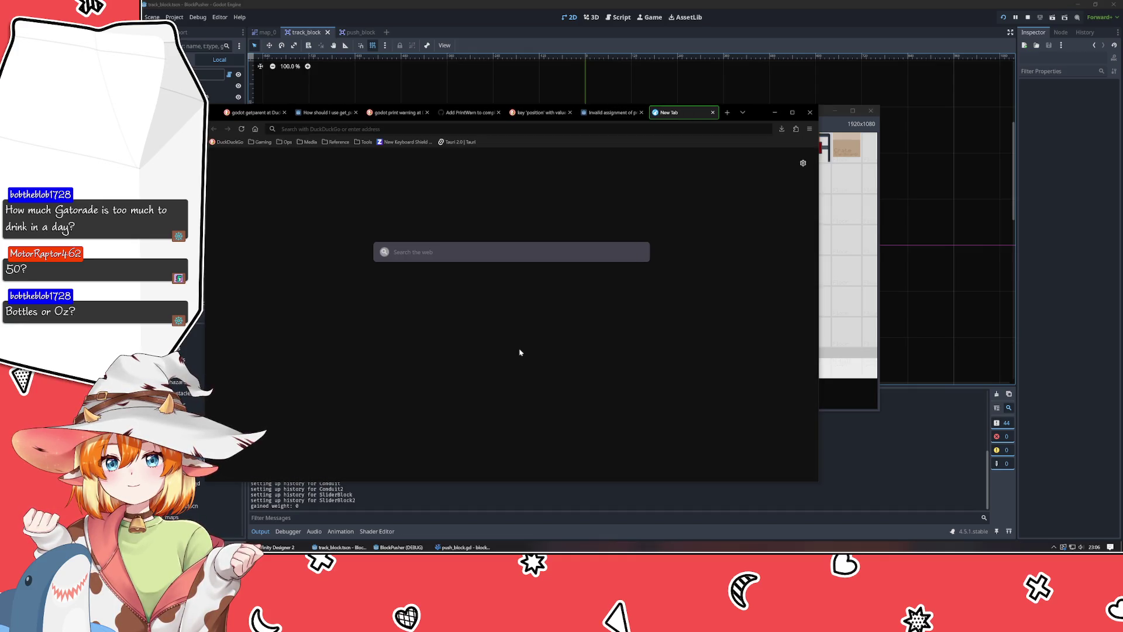
pyautogui.write('maax water')
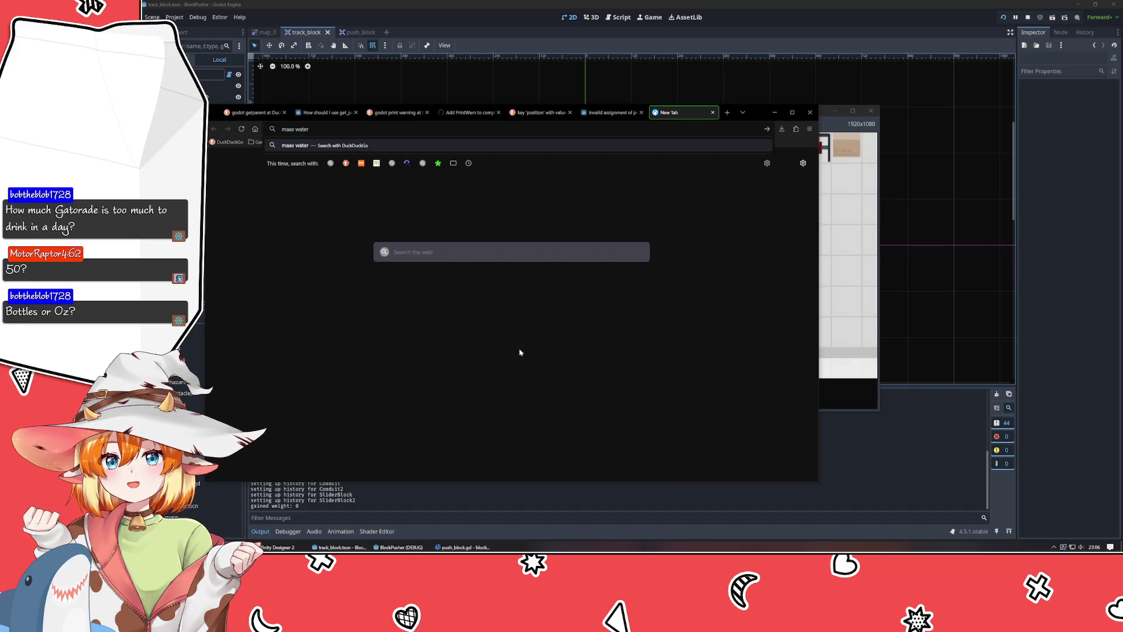
pyautogui.write(' drink in day')
pyautogui.write(' without dying')
pyautogui.press('Return')
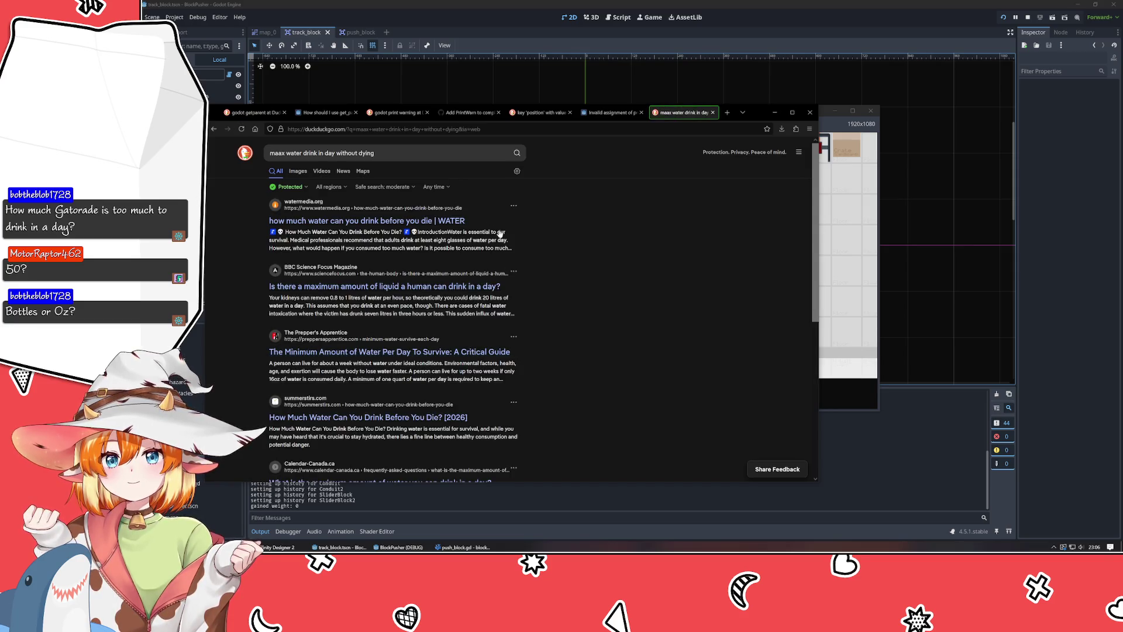
pyautogui.click(467, 220)
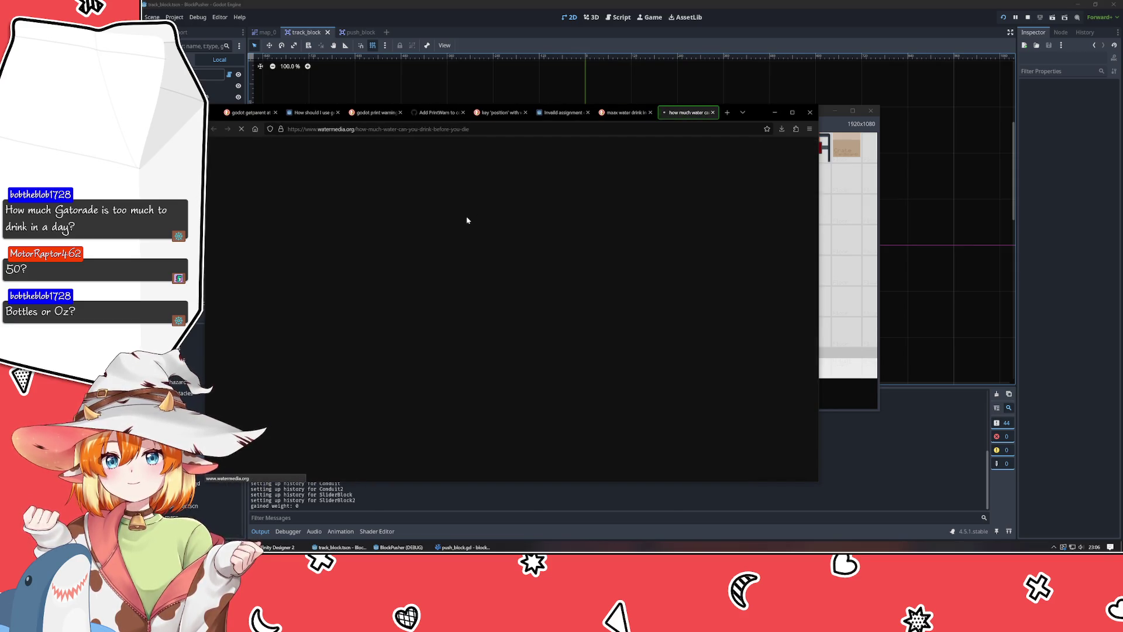
pyautogui.scroll(-6, 455, 261)
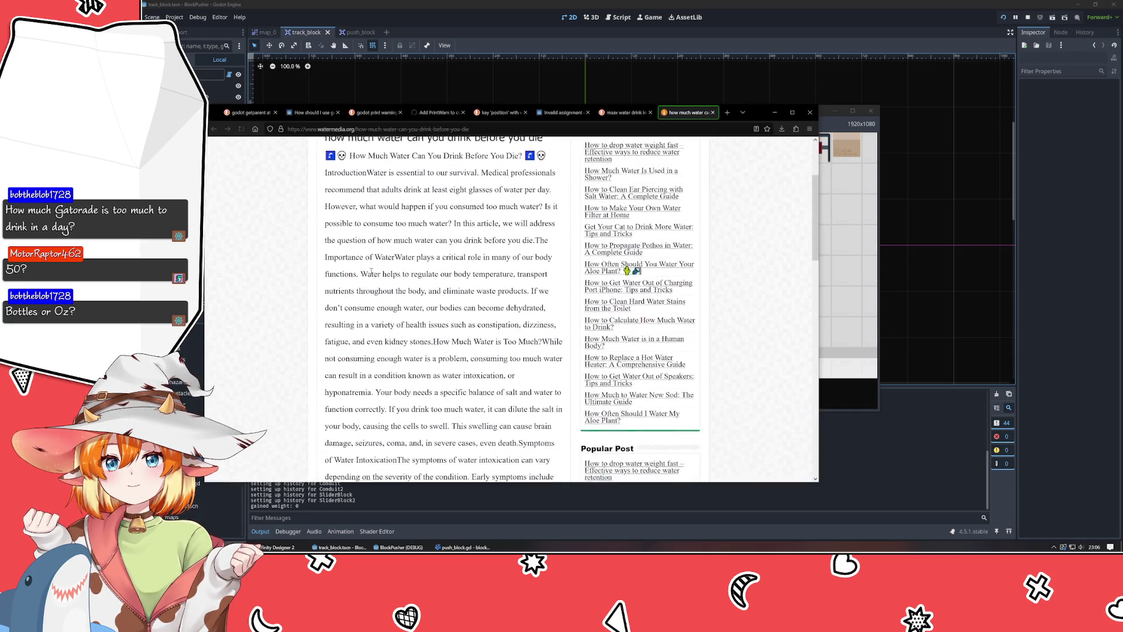
pyautogui.scroll(-4, 371, 274)
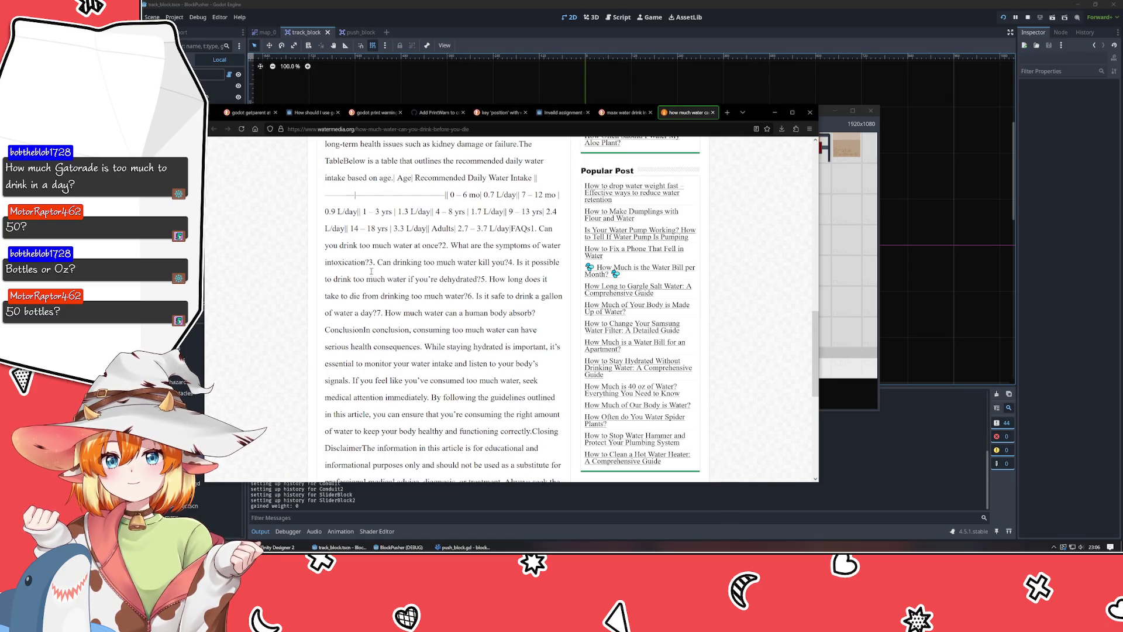
pyautogui.scroll(-5, 371, 273)
pyautogui.middleClick(702, 112)
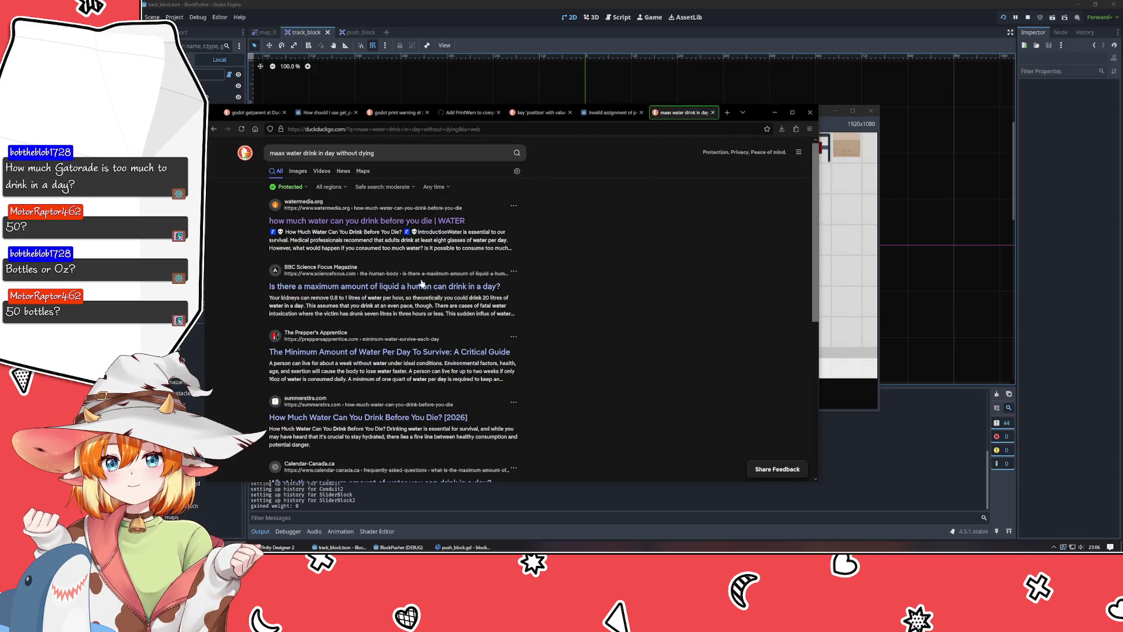
# Step: Open the Science Focus article on liquid limits and reject tracking in its privacy dialog
pyautogui.click(391, 297)
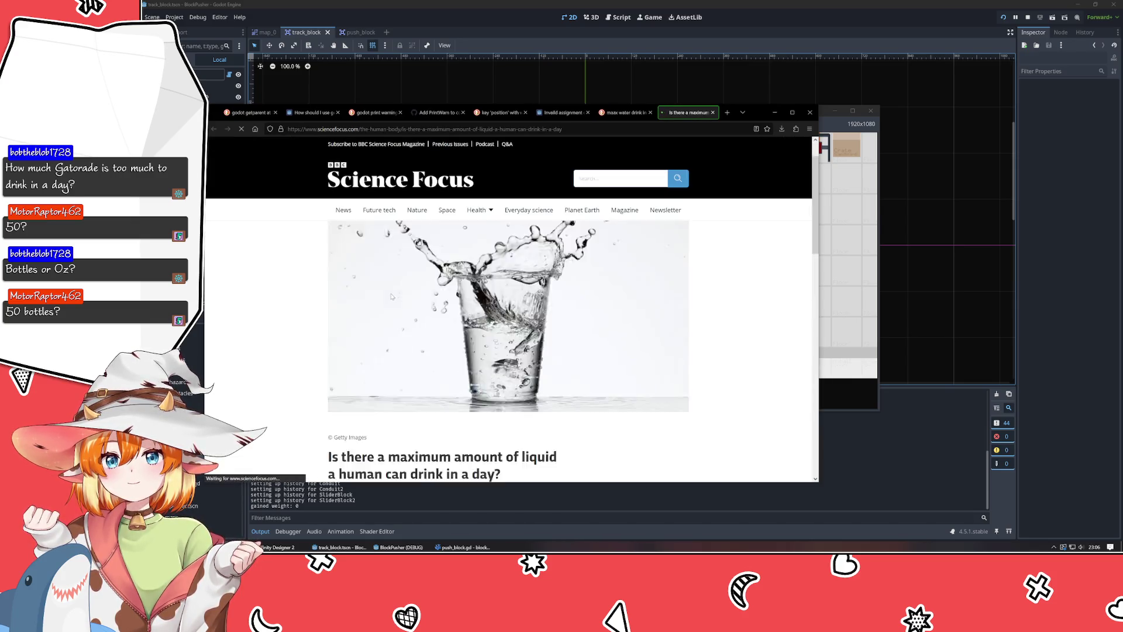
pyautogui.scroll(-4, 337, 319)
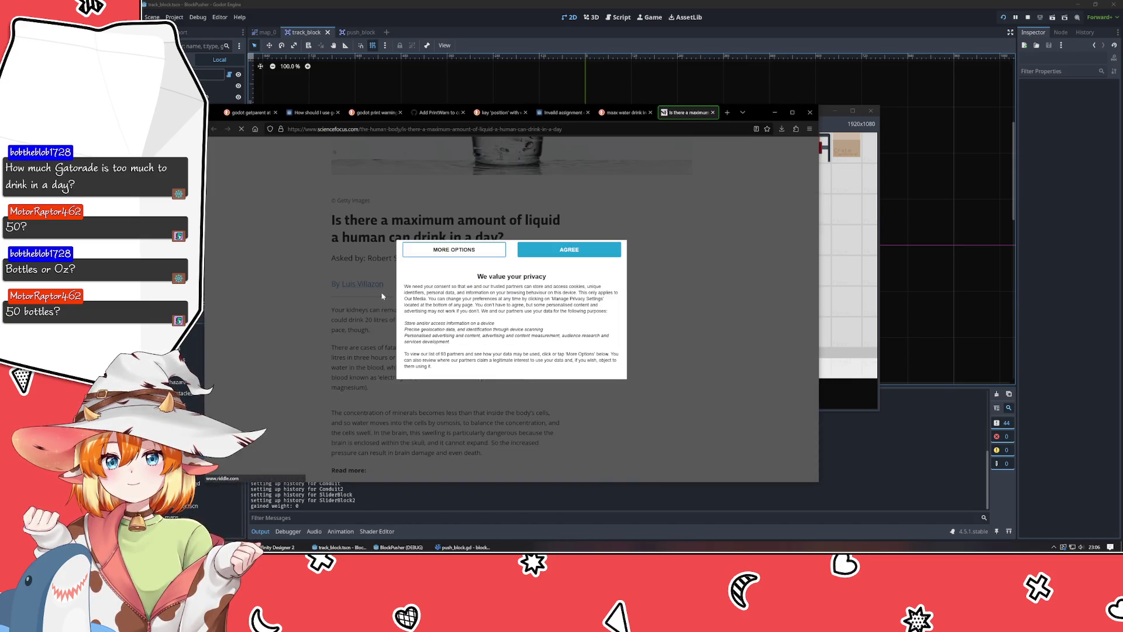
pyautogui.click(575, 253)
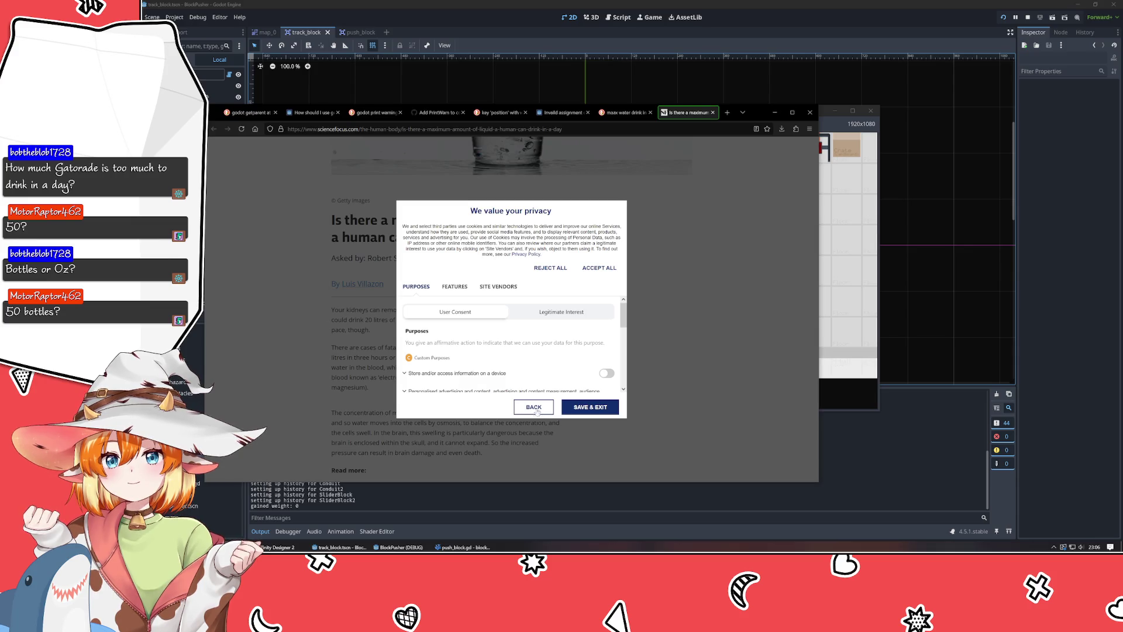
pyautogui.click(551, 269)
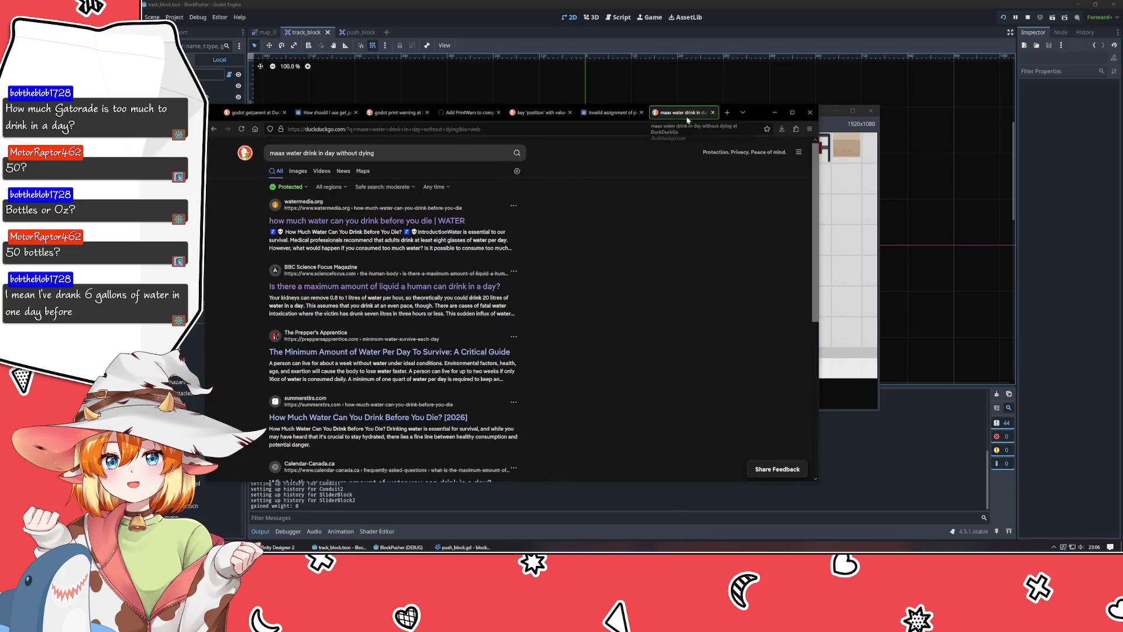
# Step: Close the Science Focus and search results tabs and minimize Firefox
pyautogui.middleClick(702, 112)
pyautogui.middleClick(705, 112)
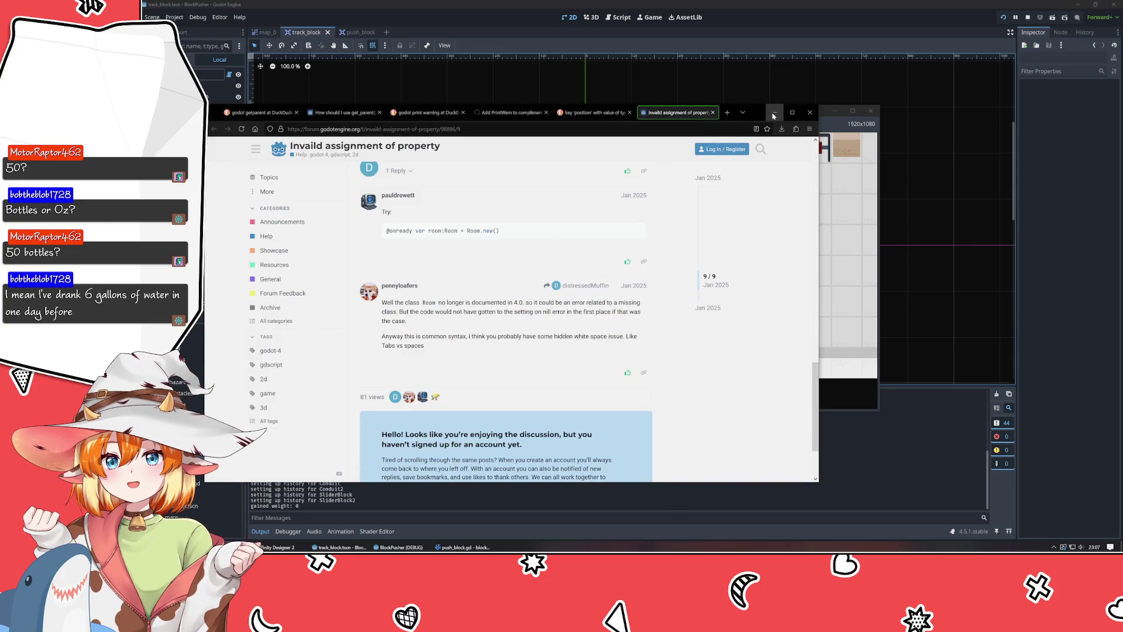
pyautogui.click(774, 112)
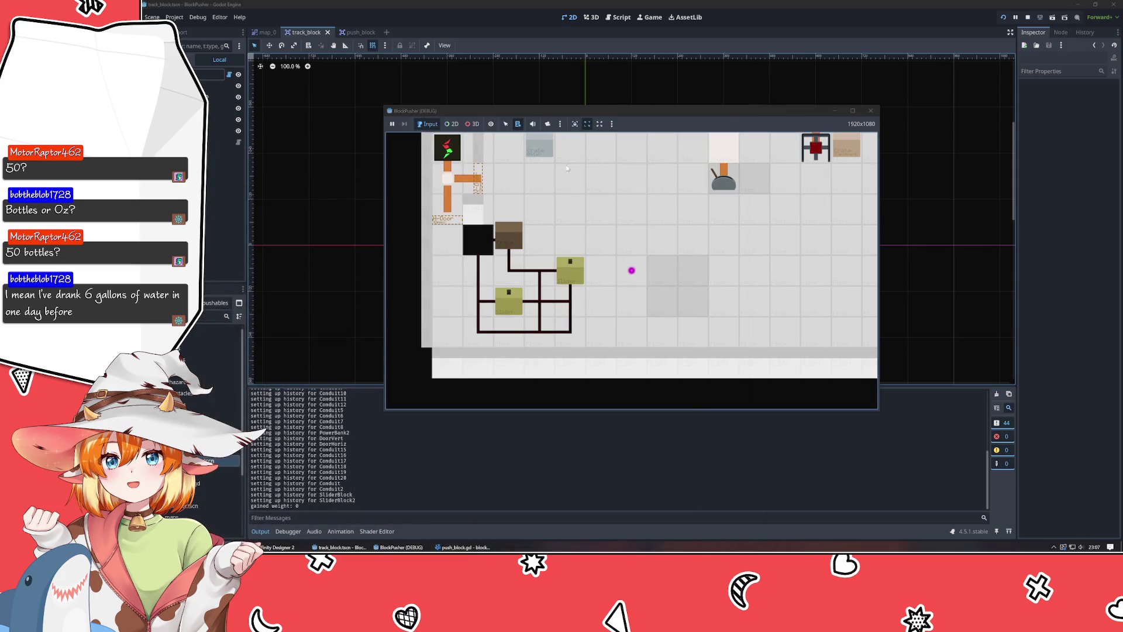
pyautogui.moveTo(660, 115); pyautogui.dragTo(656, 112)
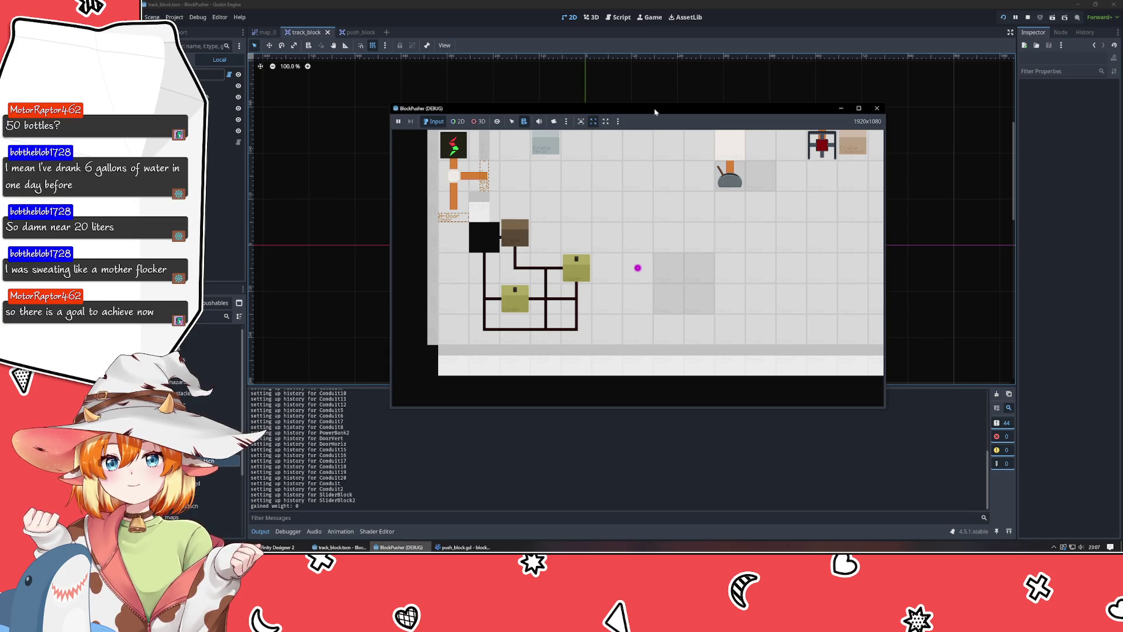
pyautogui.click(631, 237)
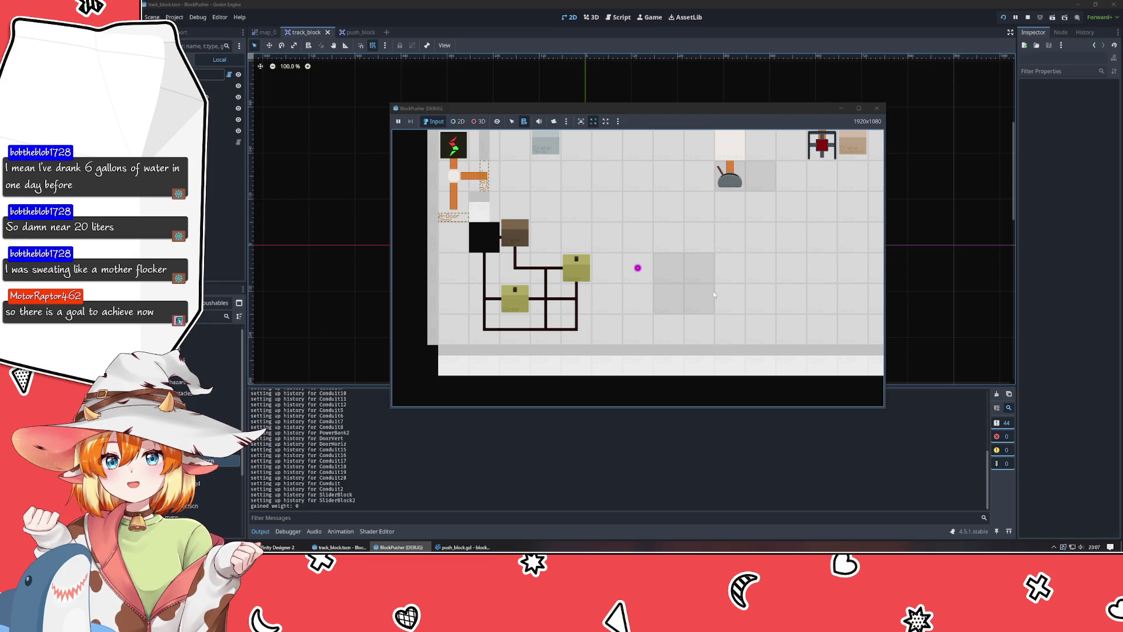
# Step: Walk the player past the black block, down the conduit, and push a block one tile left
pyautogui.press('Left')
pyautogui.press('Left')
pyautogui.press('Up')
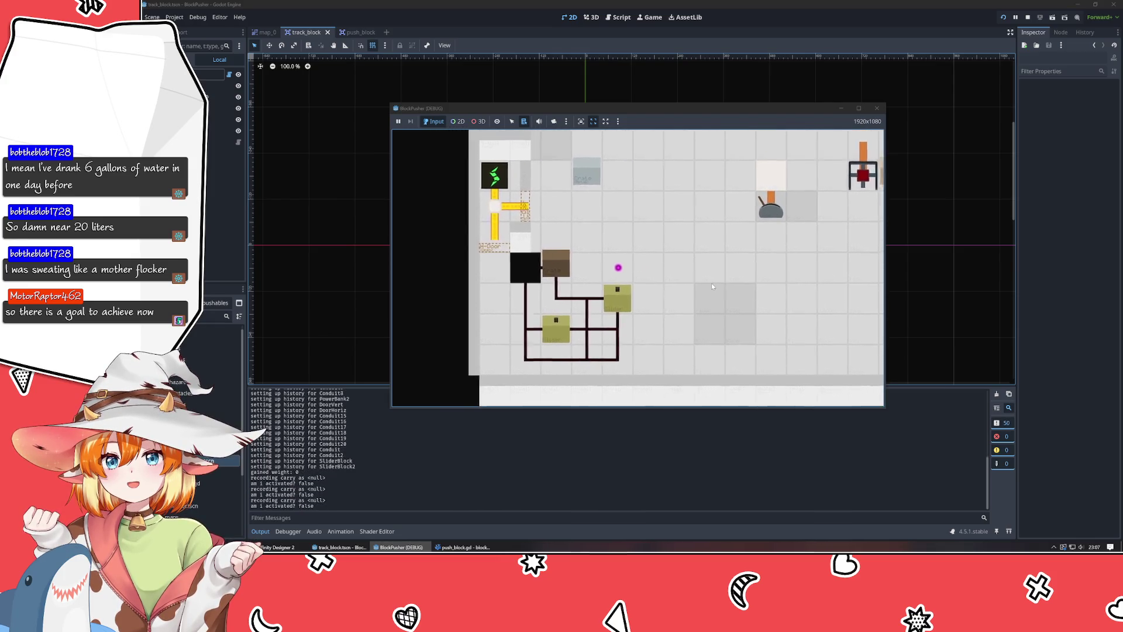
pyautogui.press('Left')
pyautogui.press('Left')
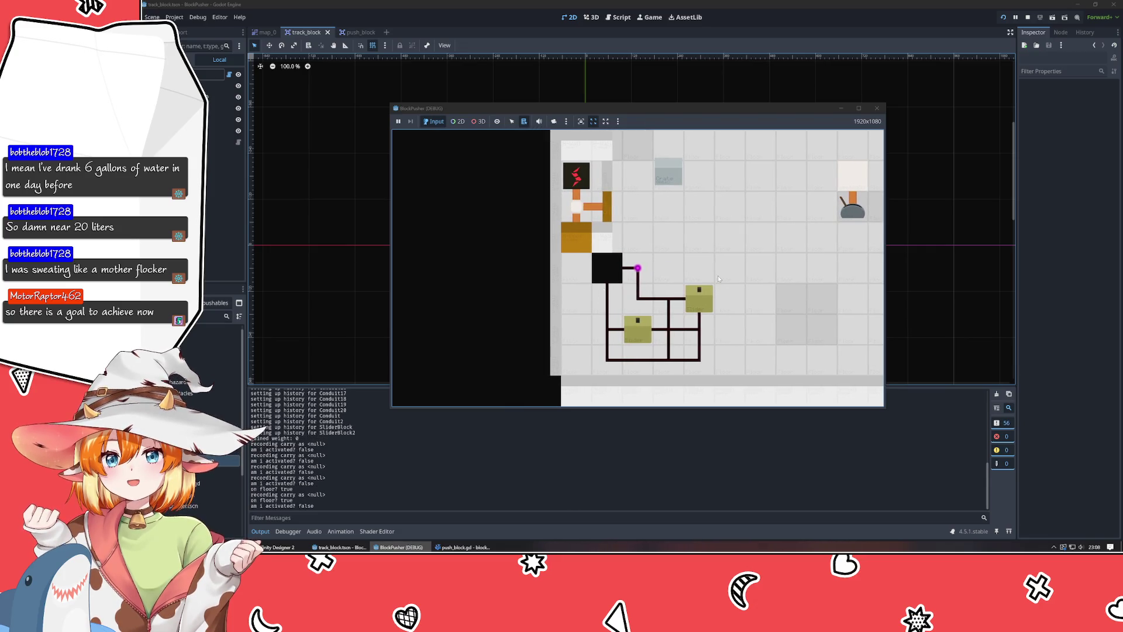
pyautogui.press('Left')
pyautogui.press('Down')
pyautogui.press('Down')
pyautogui.press('Down')
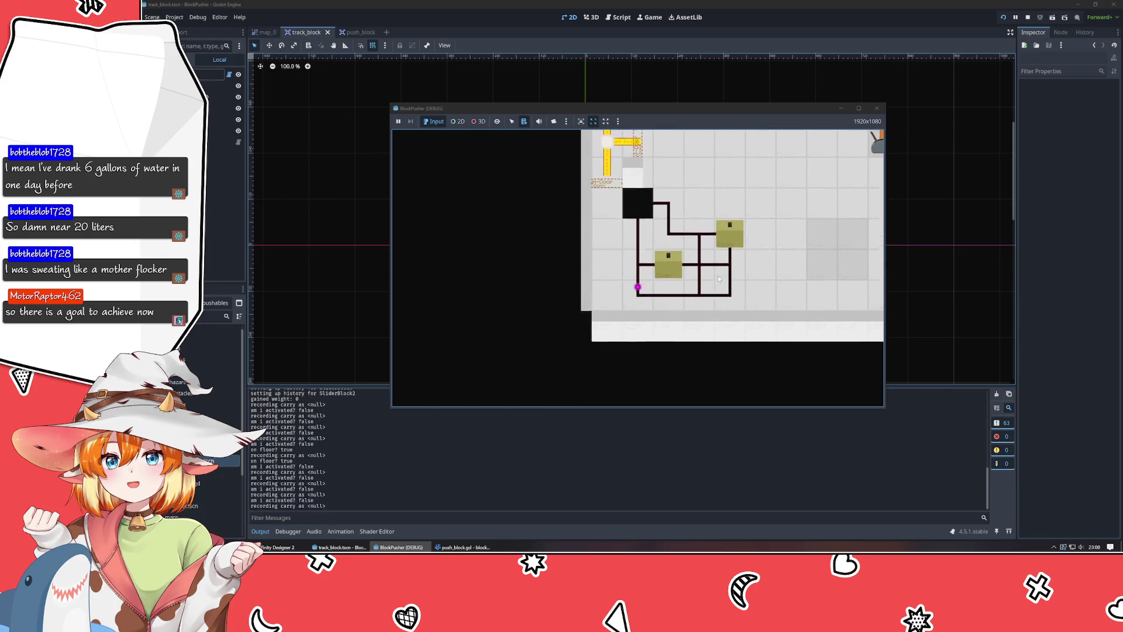
pyautogui.press('Right')
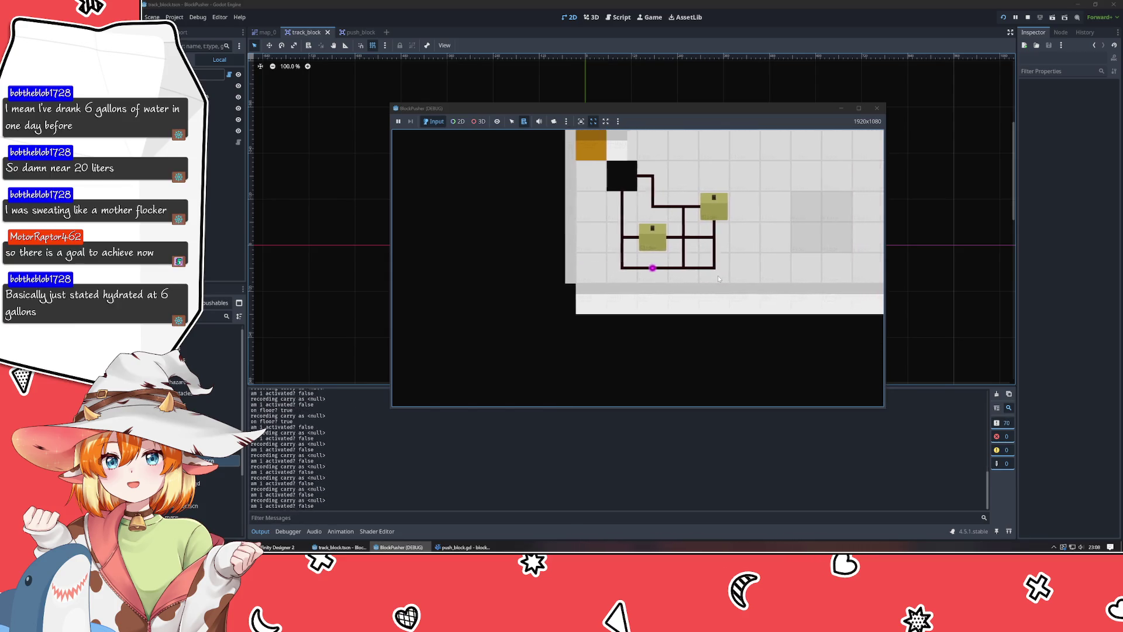
pyautogui.press('Up')
pyautogui.press('Left')
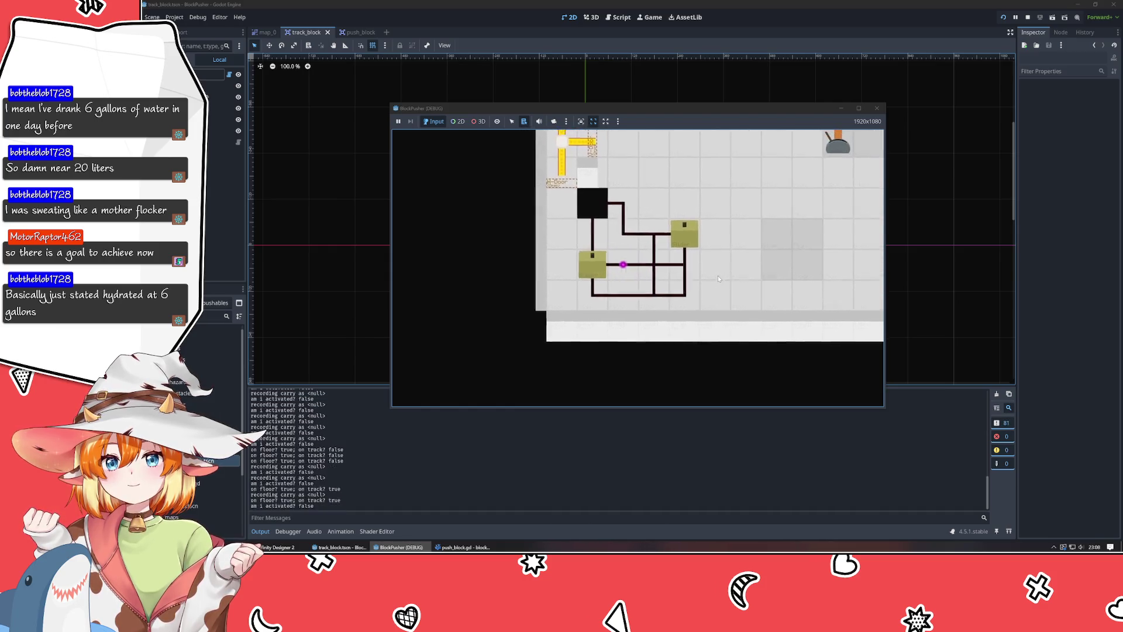
pyautogui.press('Left')
pyautogui.press('Up')
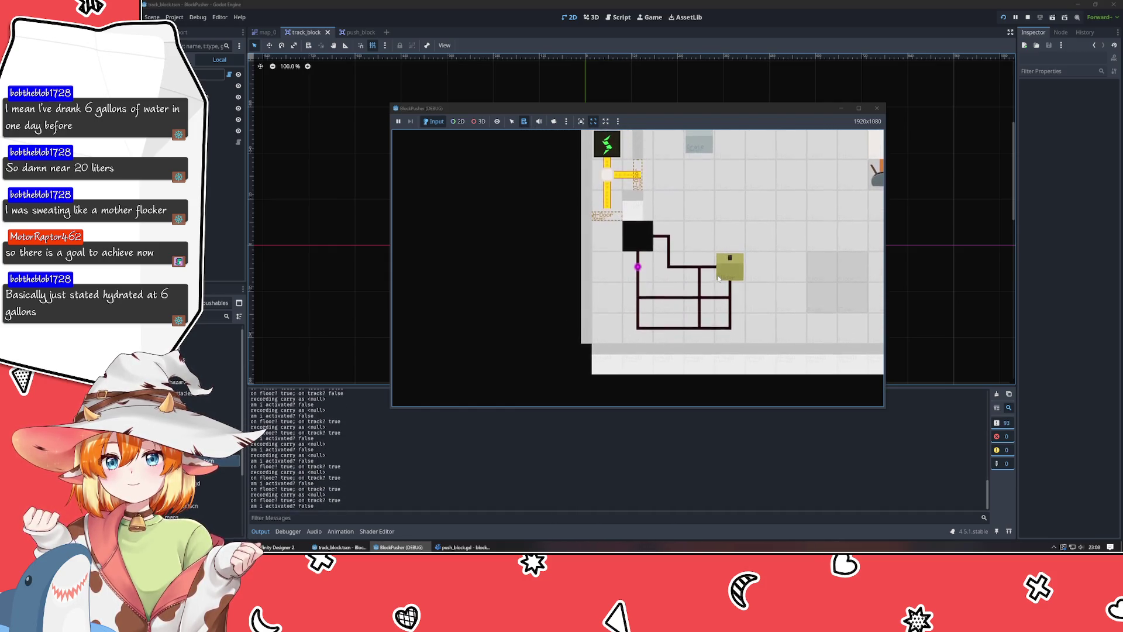
pyautogui.press('Down')
pyautogui.press('Right')
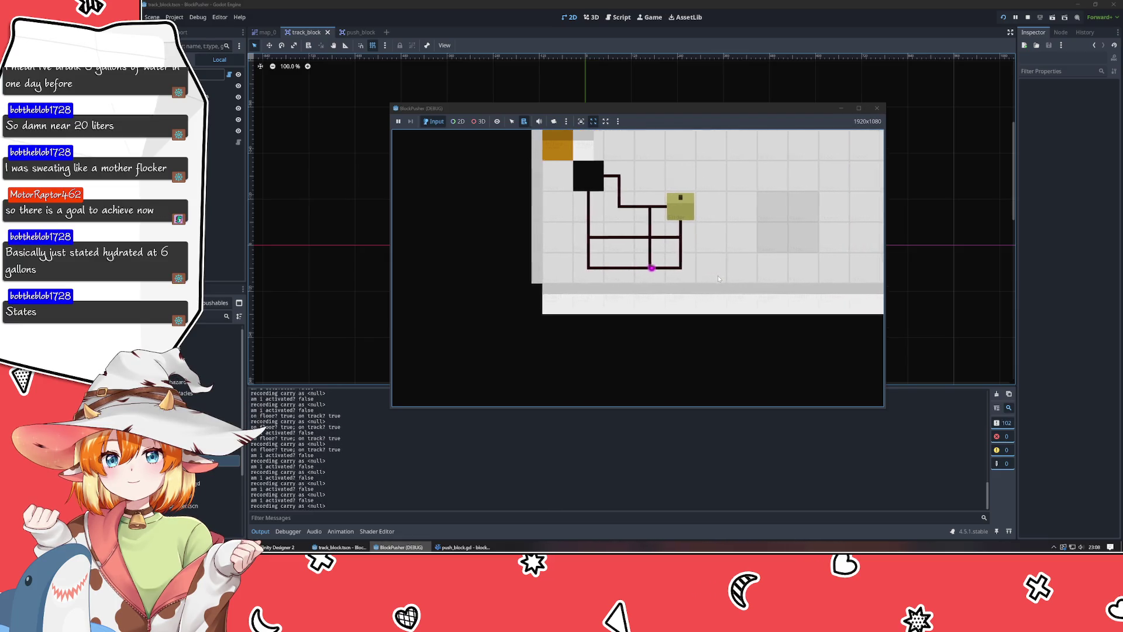
# Step: Push blocks along the upper track and the slider block up, then rewind with z
pyautogui.press('Up')
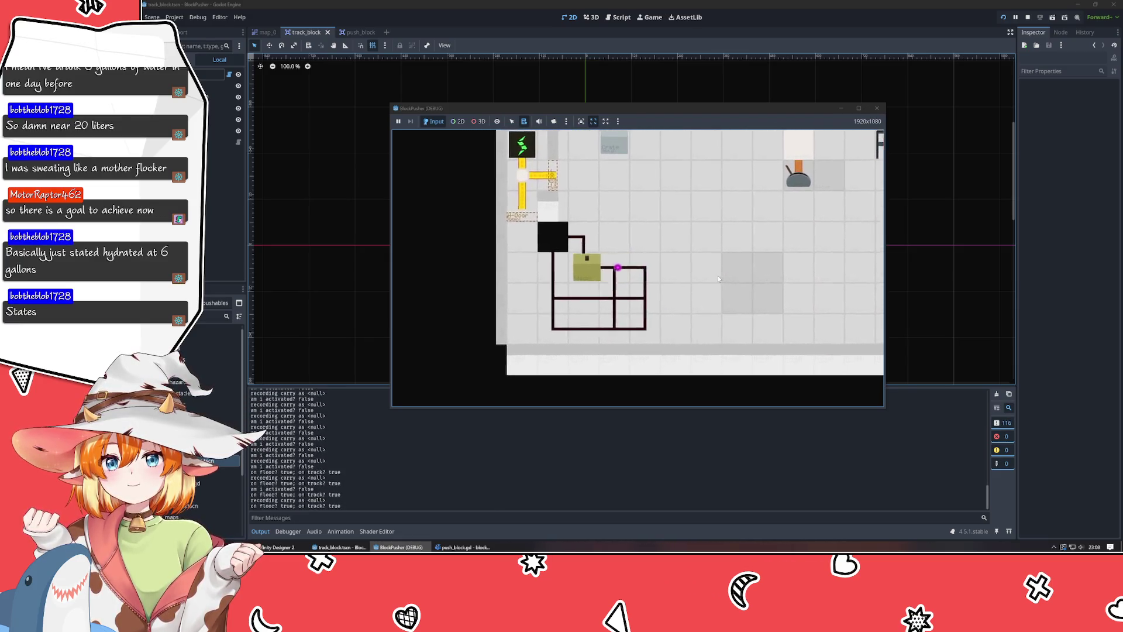
pyautogui.press('Down')
pyautogui.press('Left')
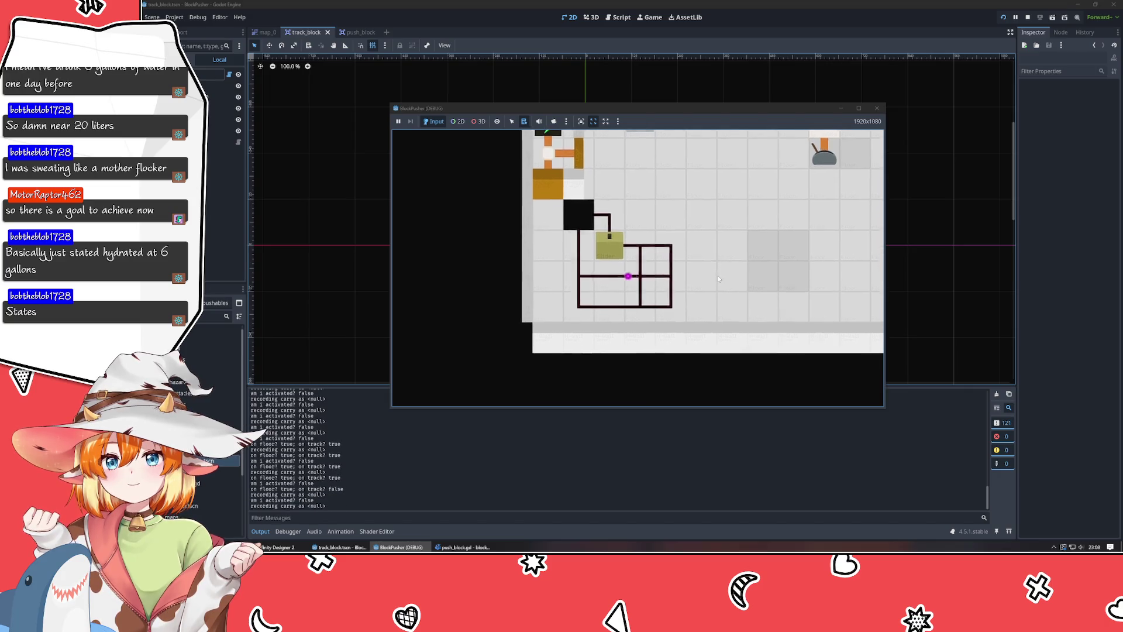
pyautogui.press('Up')
pyautogui.press('Left')
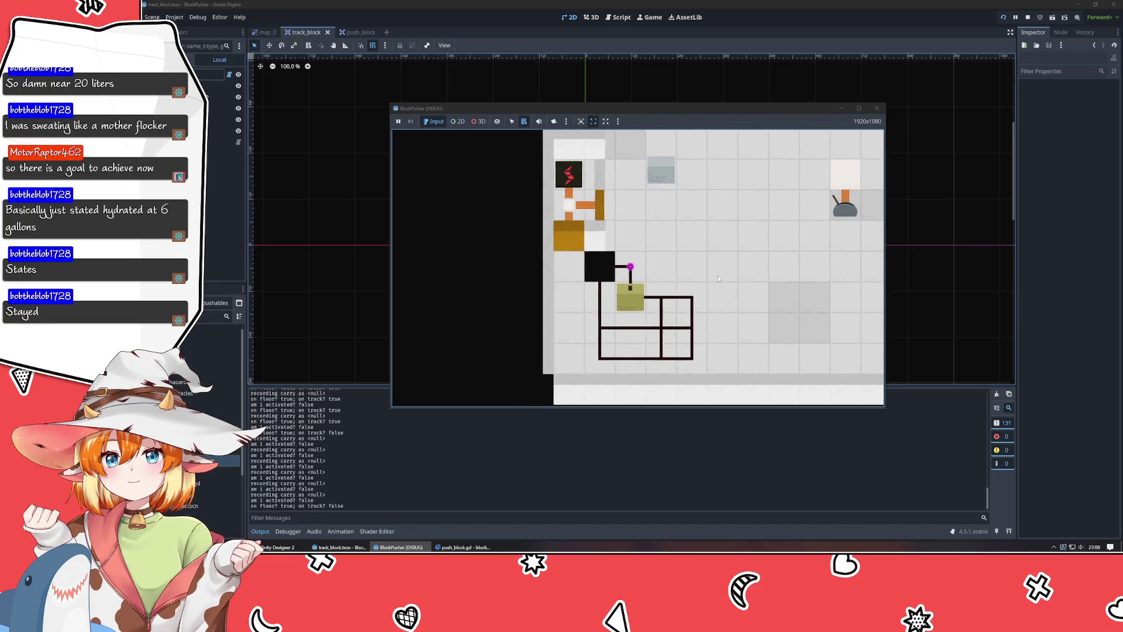
pyautogui.press('Left')
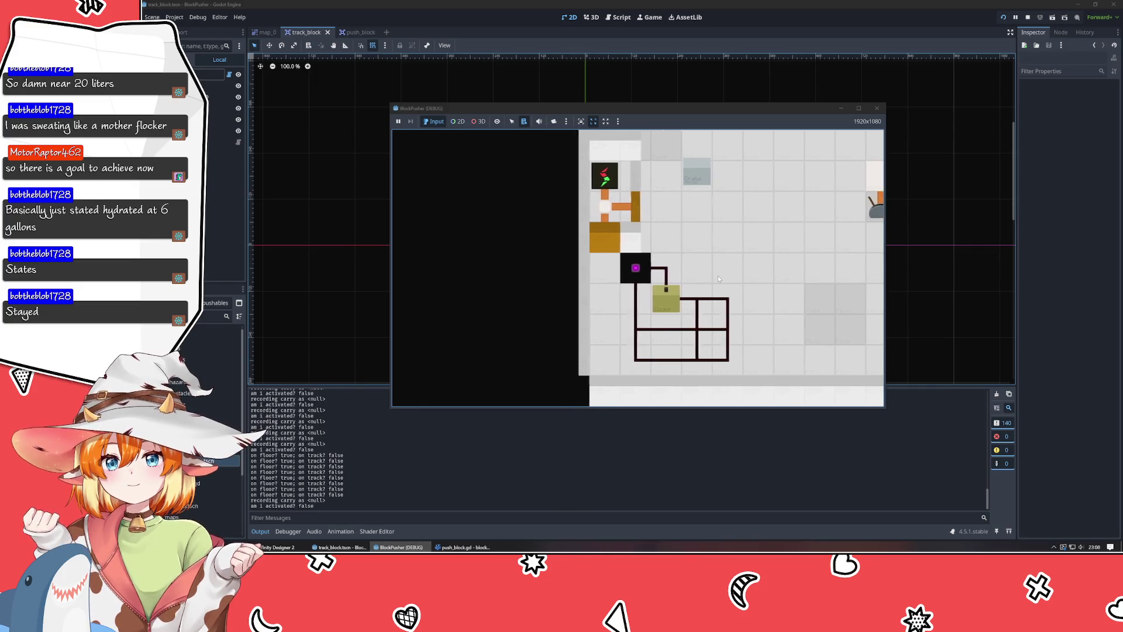
pyautogui.press('Down')
pyautogui.press('Right')
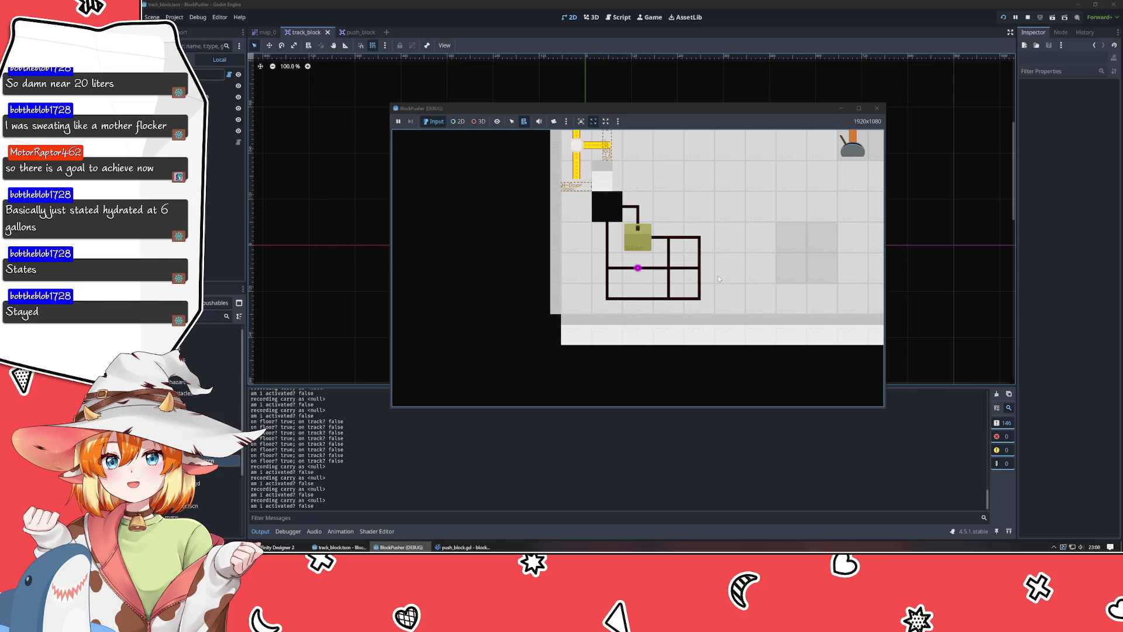
pyautogui.press('Up')
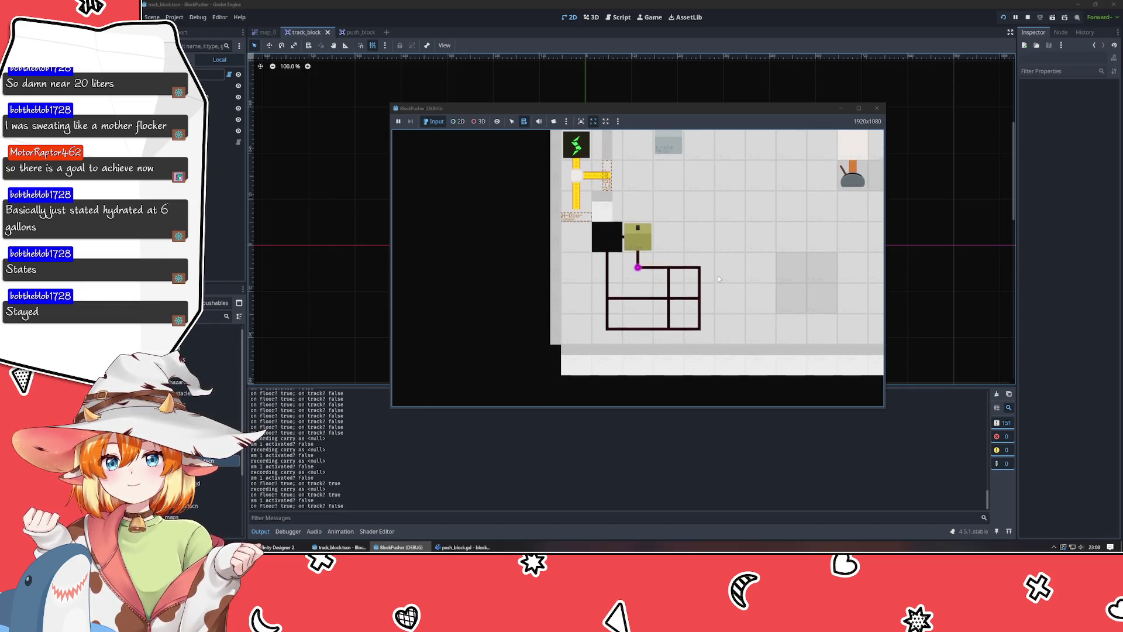
pyautogui.press('Up')
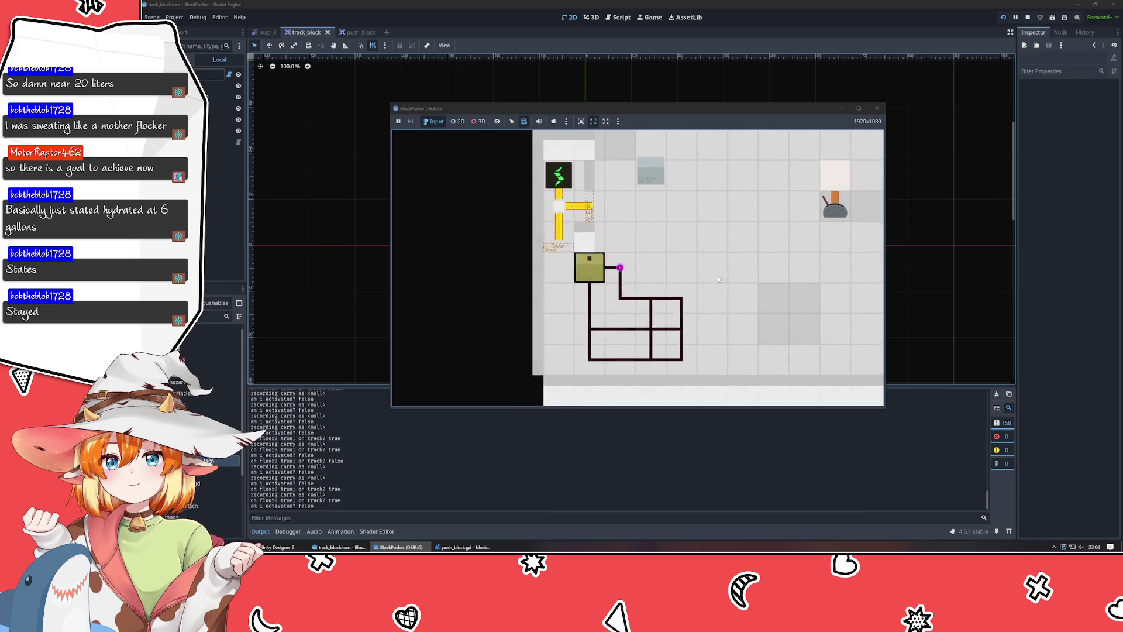
pyautogui.press('z')
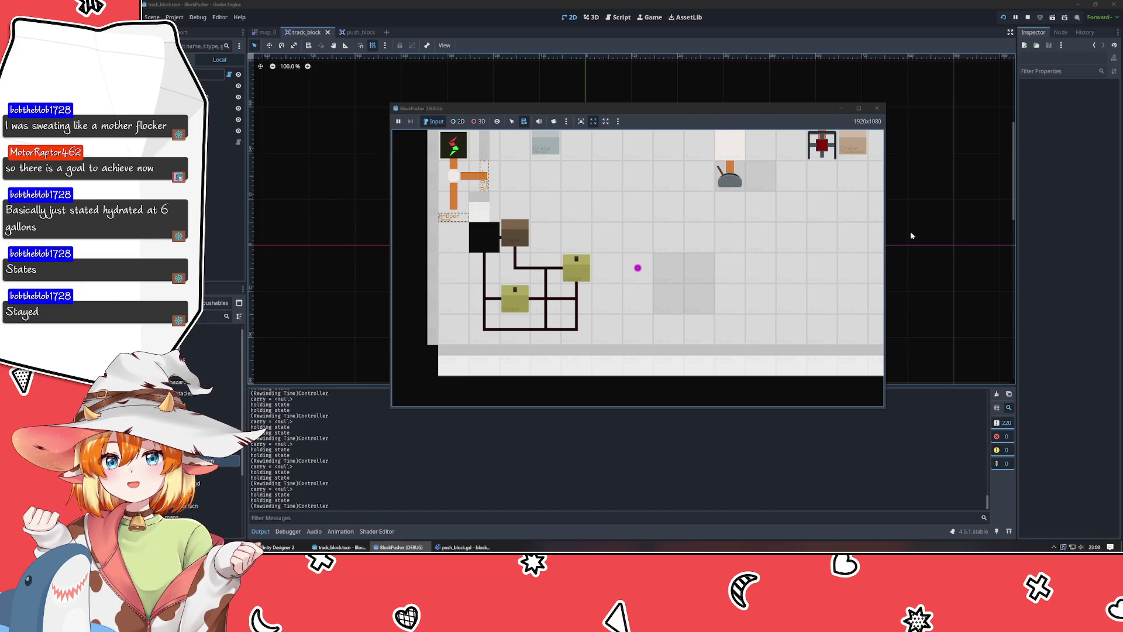
# Step: Walk the player up, right and down to the box, pick it up with space, and close the game
pyautogui.press('Up')
pyautogui.press('Up')
pyautogui.press('Up')
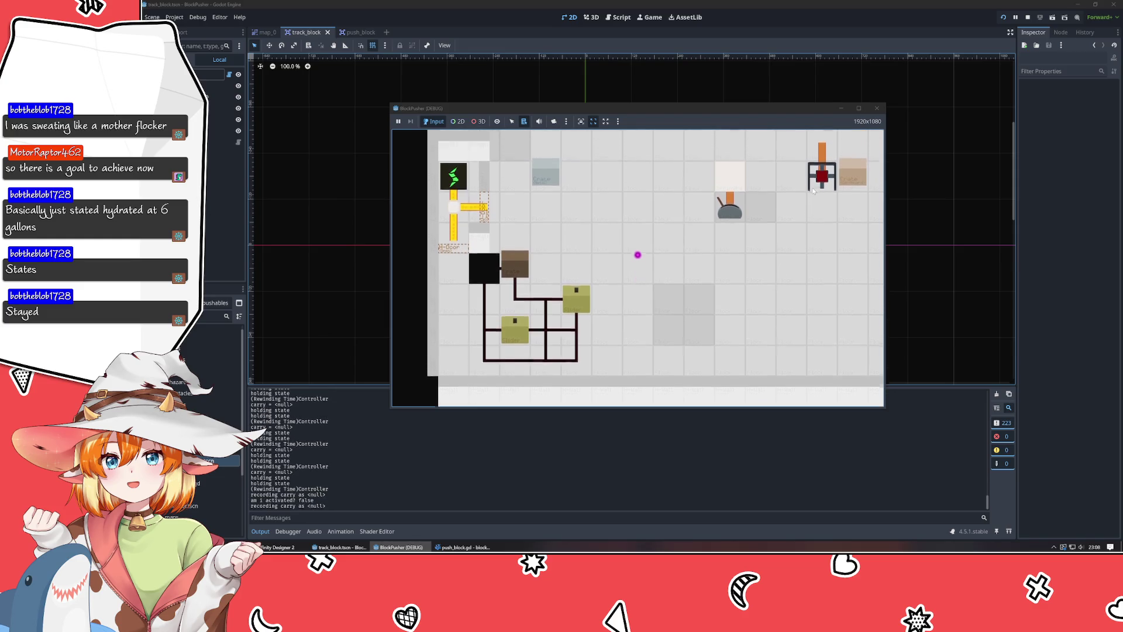
pyautogui.press('Up')
pyautogui.press('Up')
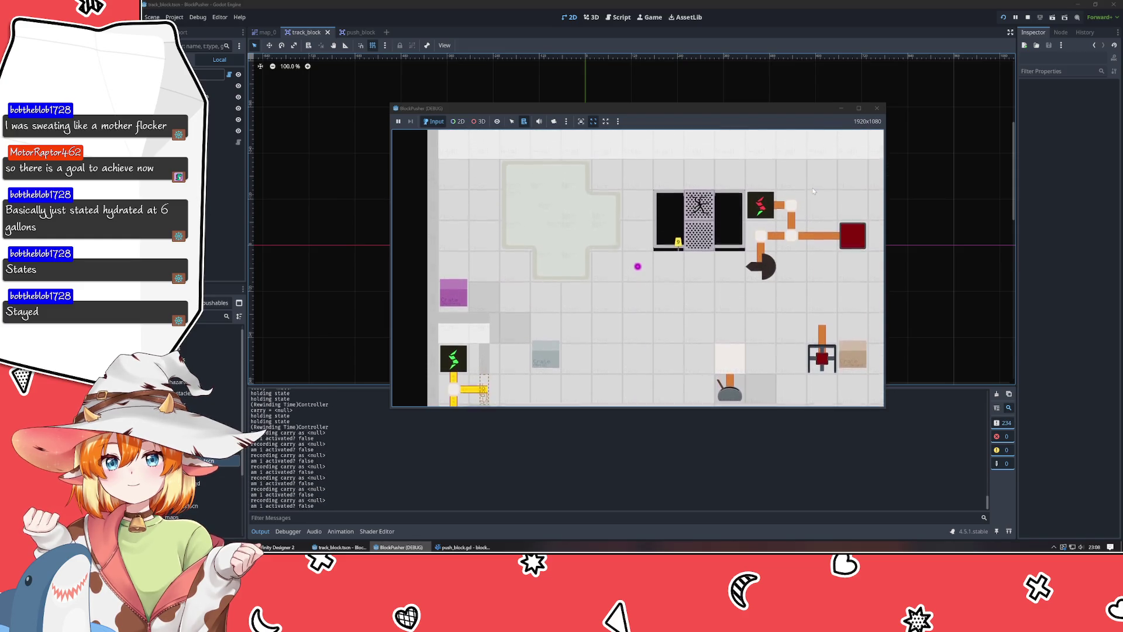
pyautogui.press('Right')
pyautogui.press('Right')
pyautogui.press('Right')
pyautogui.press('Right')
pyautogui.press('Right')
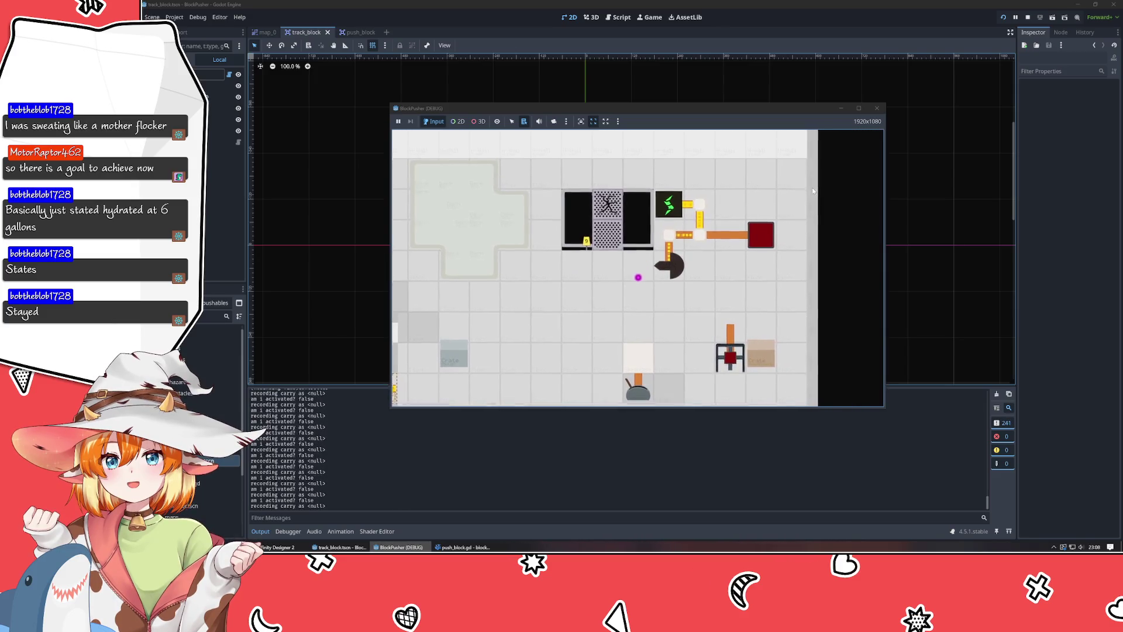
pyautogui.press('Down')
pyautogui.press('Right')
pyautogui.press('Right')
pyautogui.press('Right')
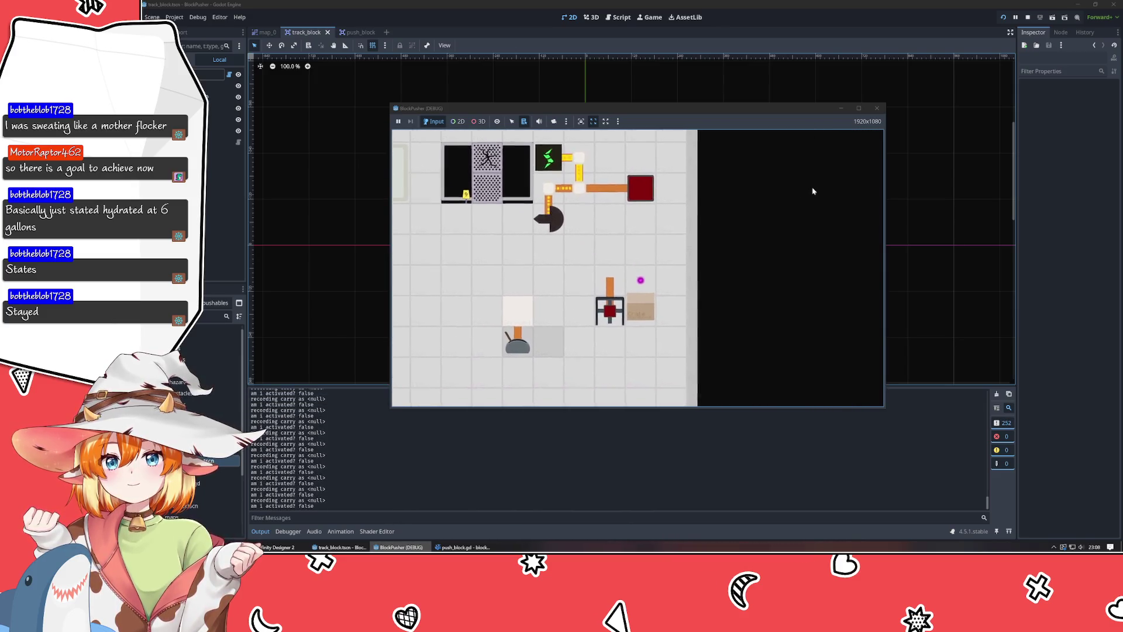
pyautogui.press('Down')
pyautogui.press('Down')
pyautogui.press('space')
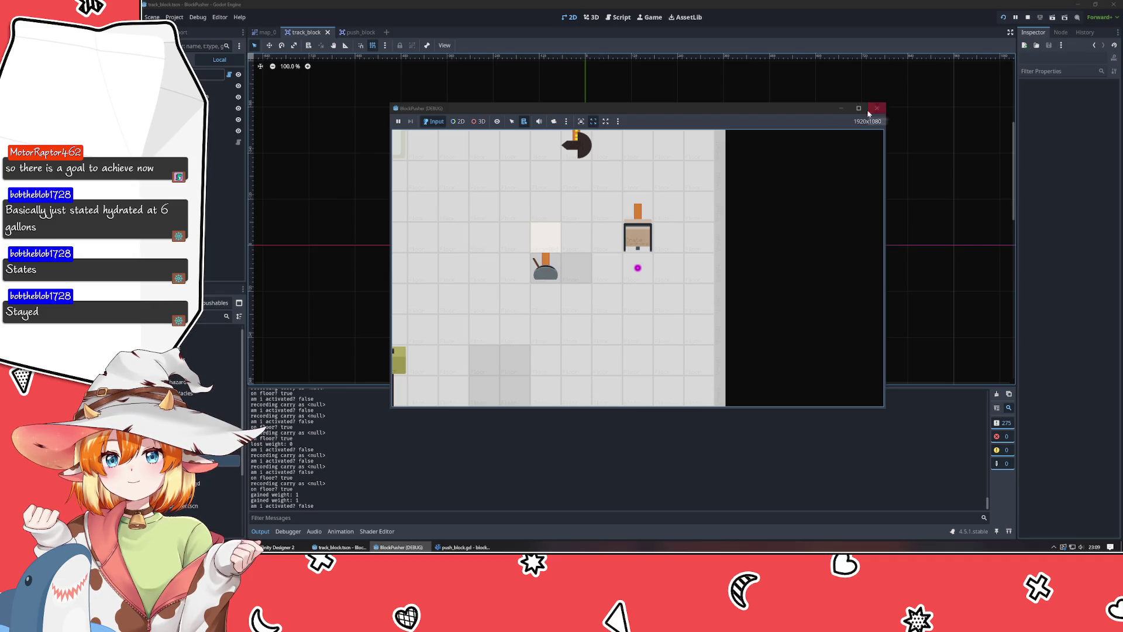
pyautogui.click(877, 108)
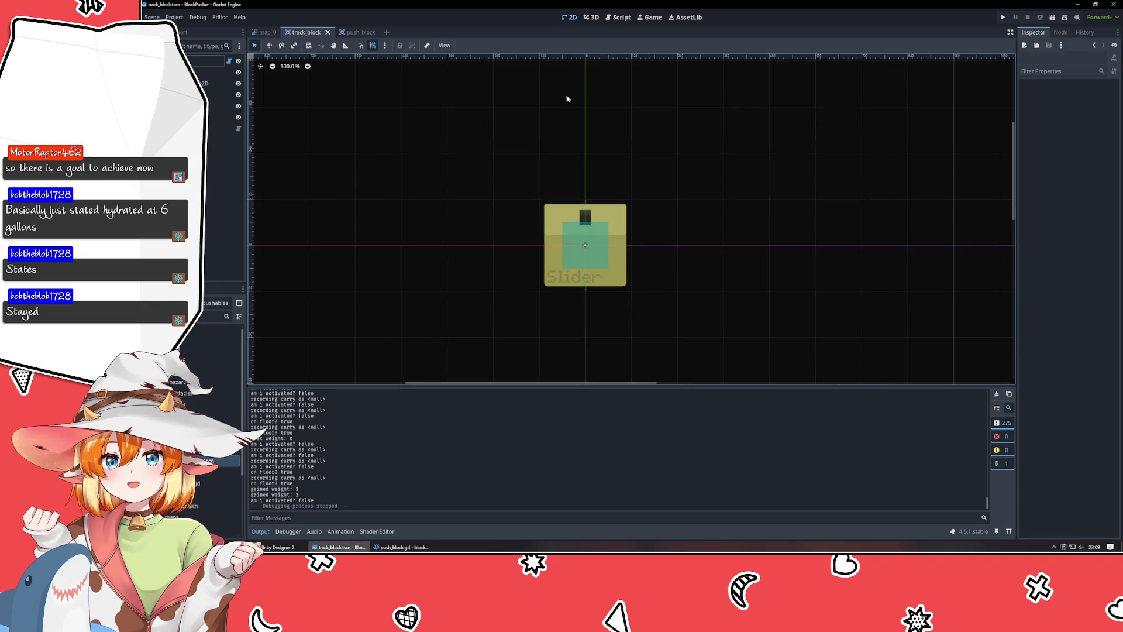
# Step: Switch to the map_0 scene, zoom the canvas, and select the TileLayer_Floors layer
pyautogui.click(266, 33)
pyautogui.scroll(-5, 642, 190)
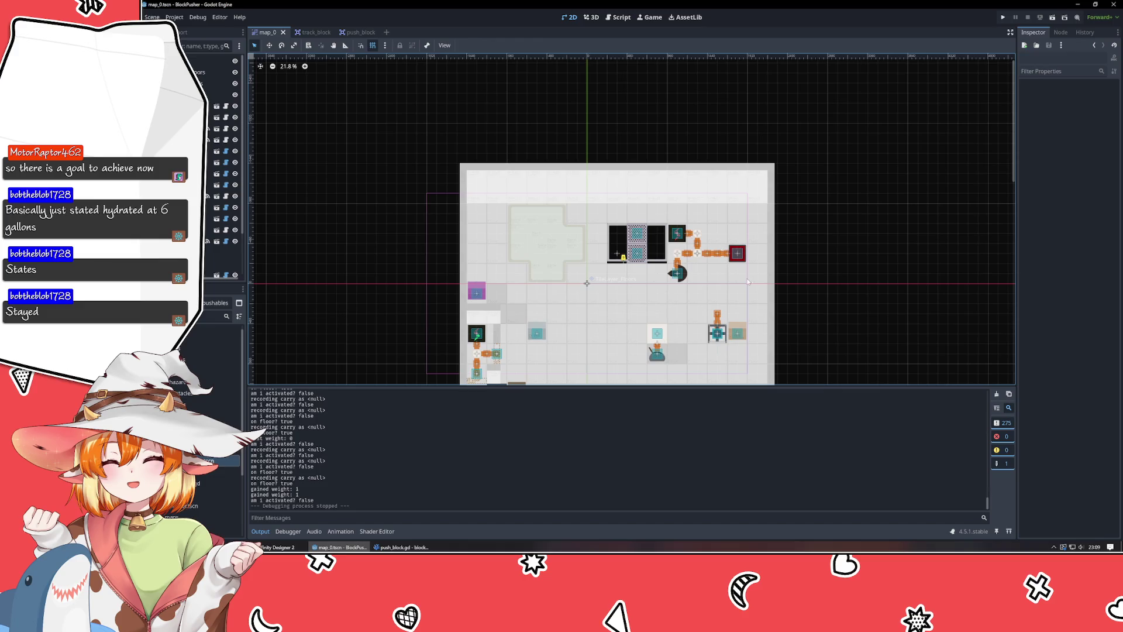
pyautogui.scroll(2, 731, 323)
pyautogui.click(724, 288)
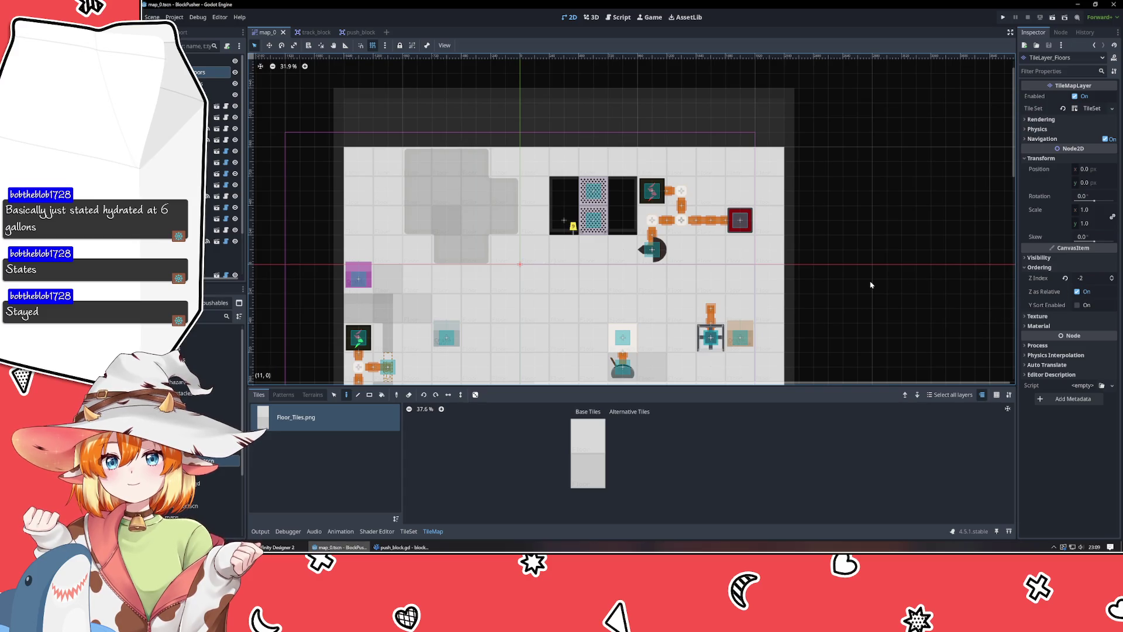
# Step: Select TileLayer_Walls, TileLayer_Tracks and the Map_0 root, then bring up push_block.gd in VSCodium
pyautogui.moveTo(898, 306); pyautogui.dragTo(920, 260)
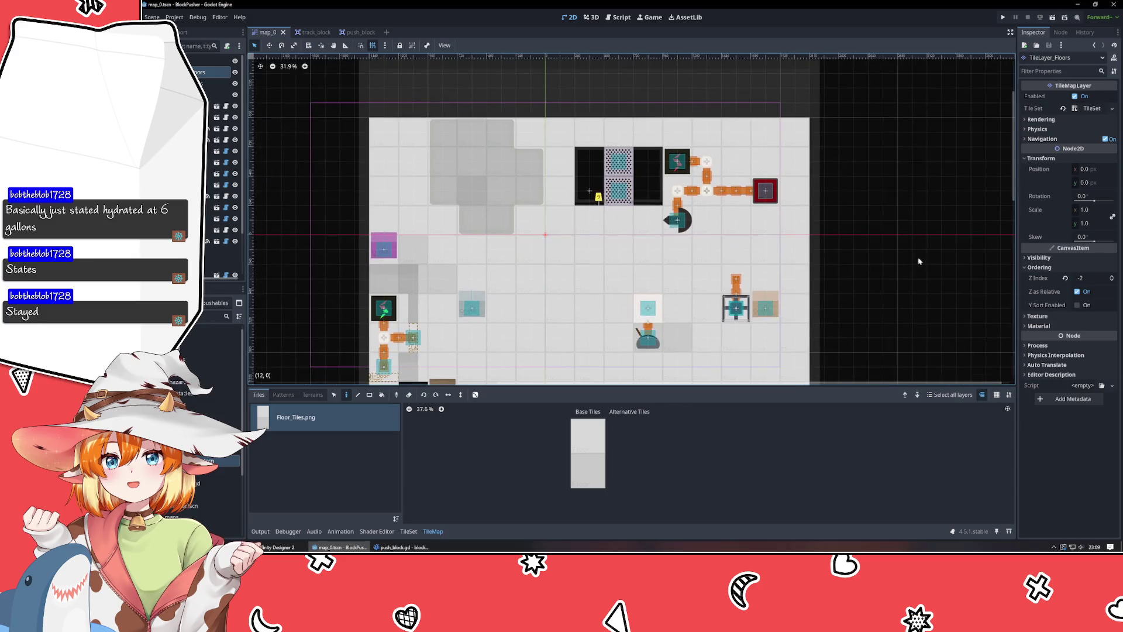
pyautogui.click(199, 83)
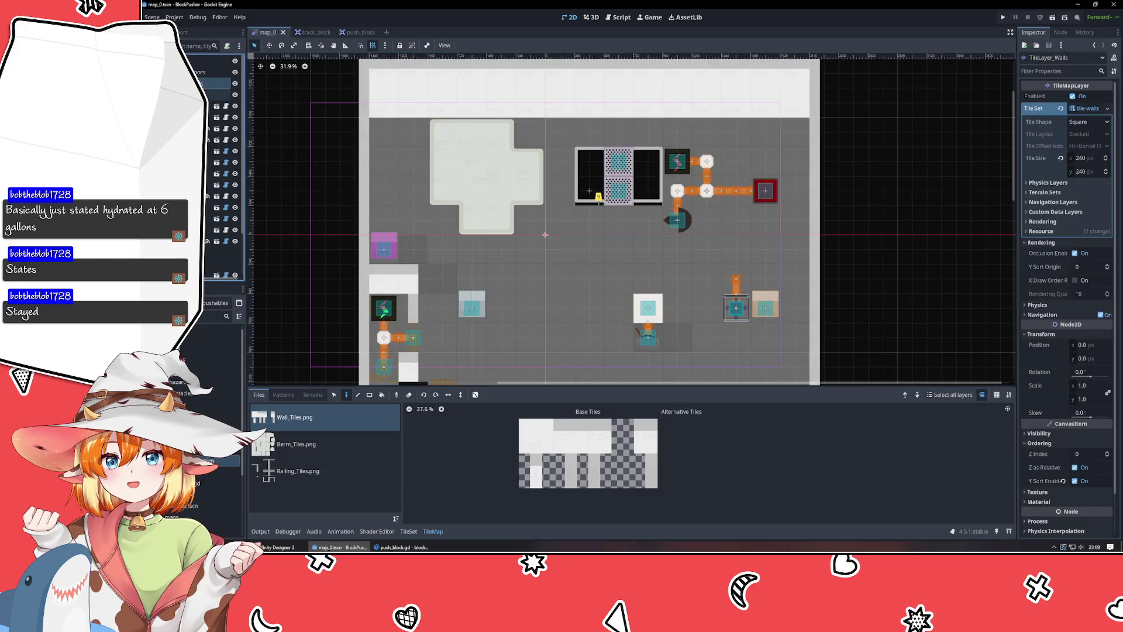
pyautogui.click(202, 94)
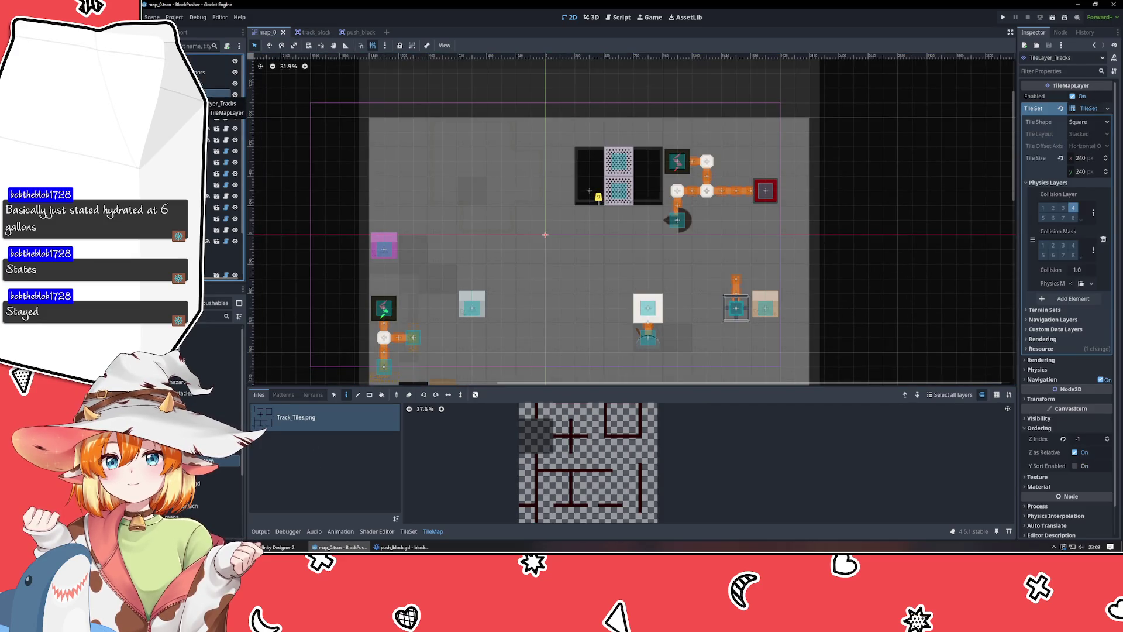
pyautogui.click(202, 60)
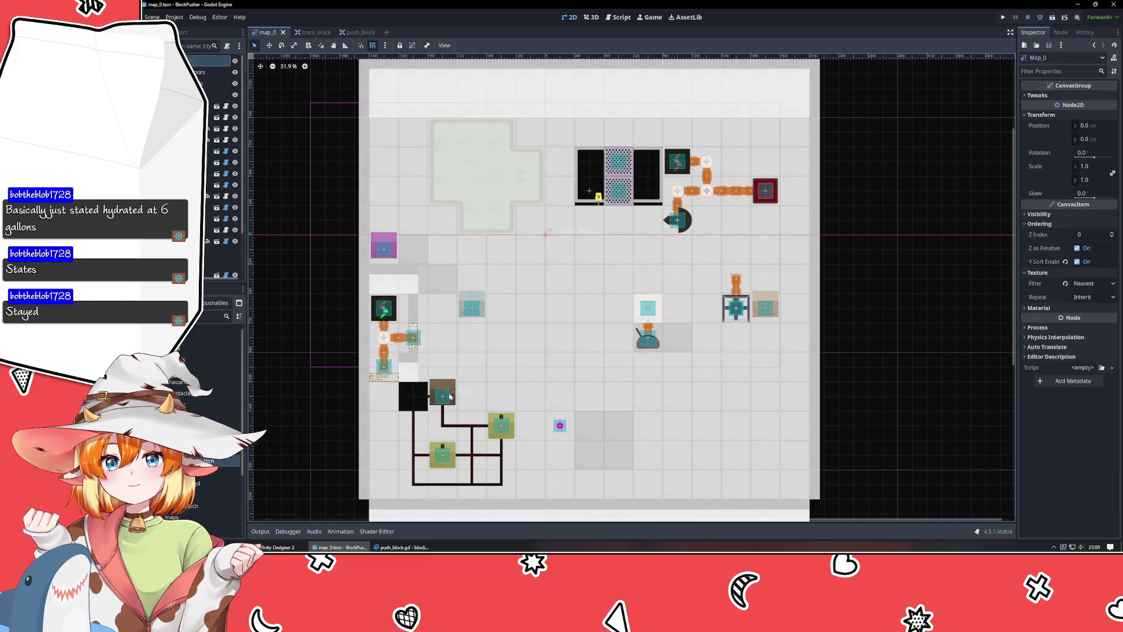
pyautogui.click(401, 547)
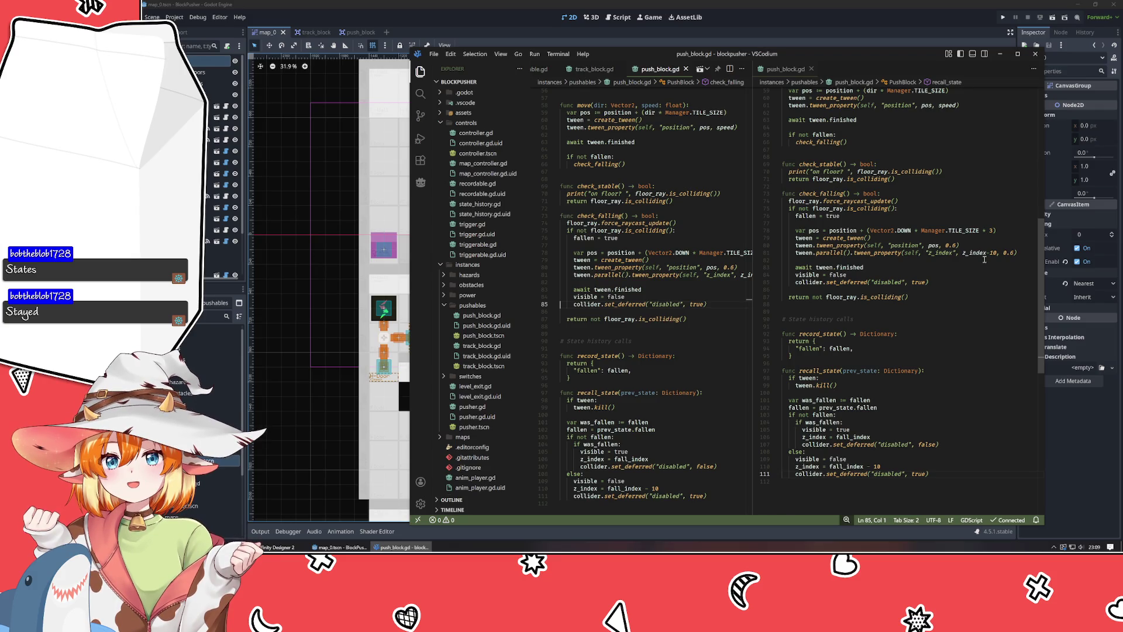
# Step: Change the fall tween duration digit on line 81 to 3 and test-run the game
pyautogui.doubleClick(1012, 252)
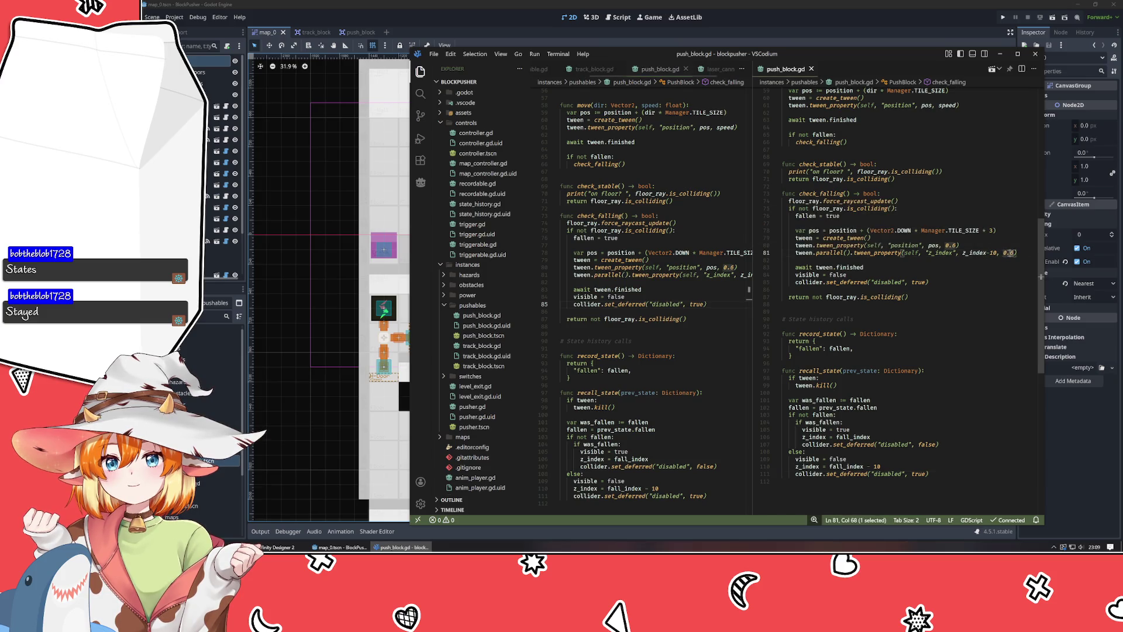
pyautogui.write('3')
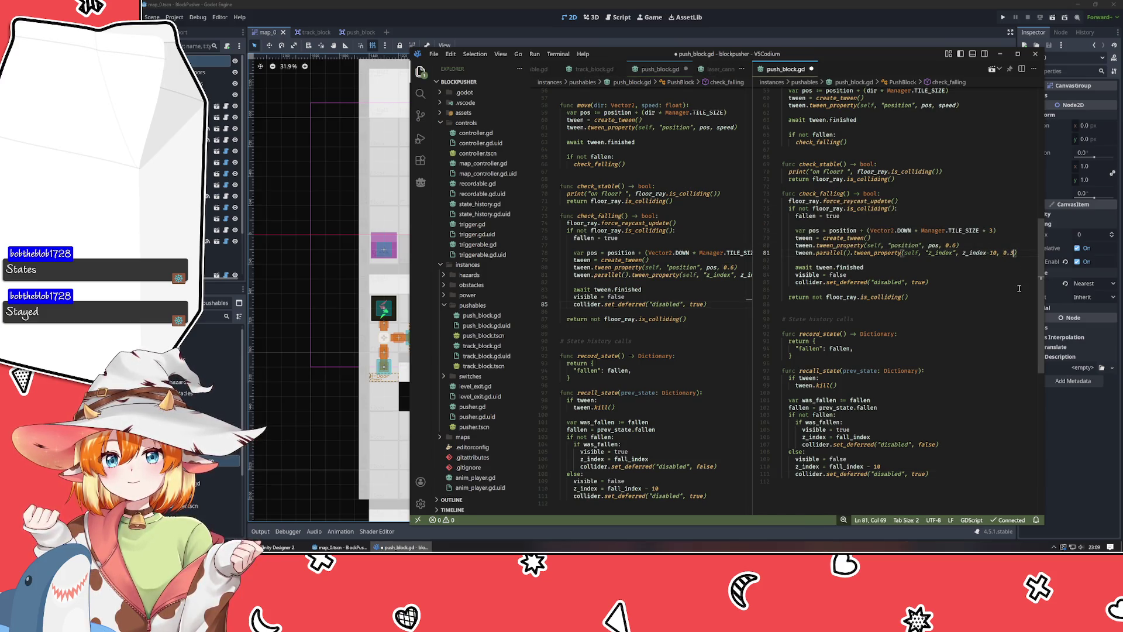
pyautogui.click(1002, 18)
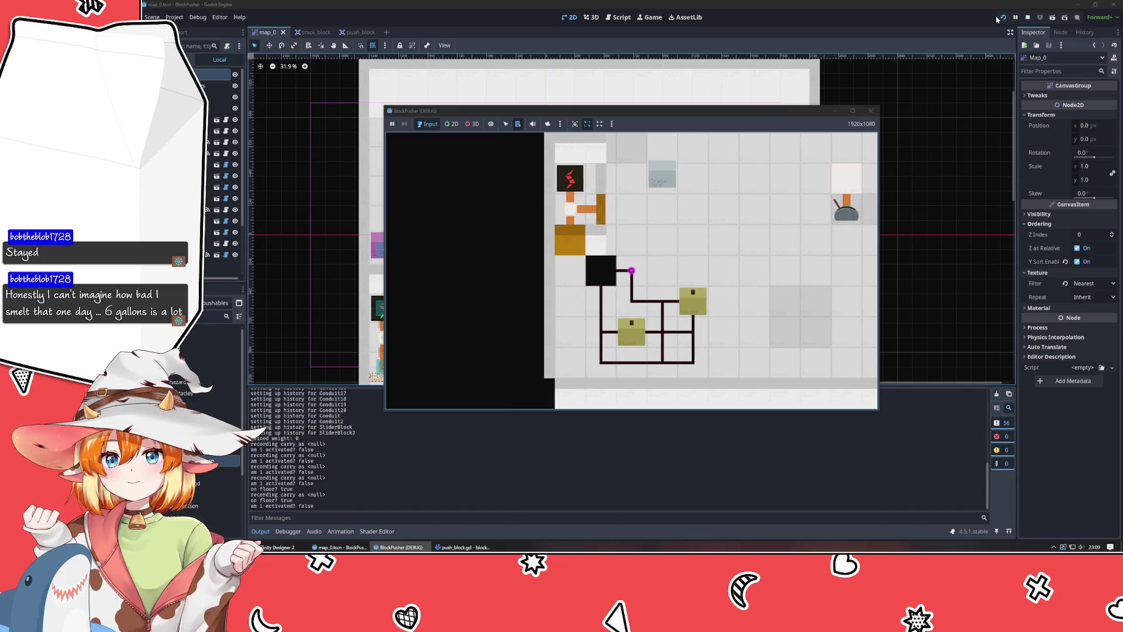
pyautogui.click(871, 110)
# Step: Delete the duration digit, save push_block.gd, and test-run the game again
pyautogui.hotkey('alt', 'Tab')
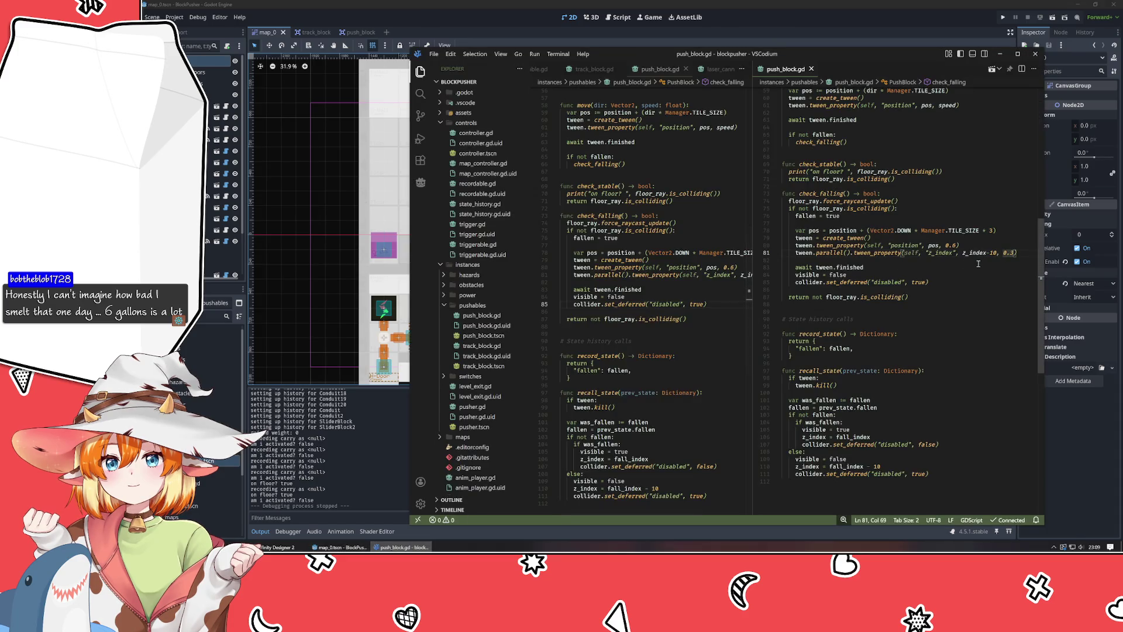
pyautogui.press('BackSpace')
pyautogui.hotkey('ctrl', 's')
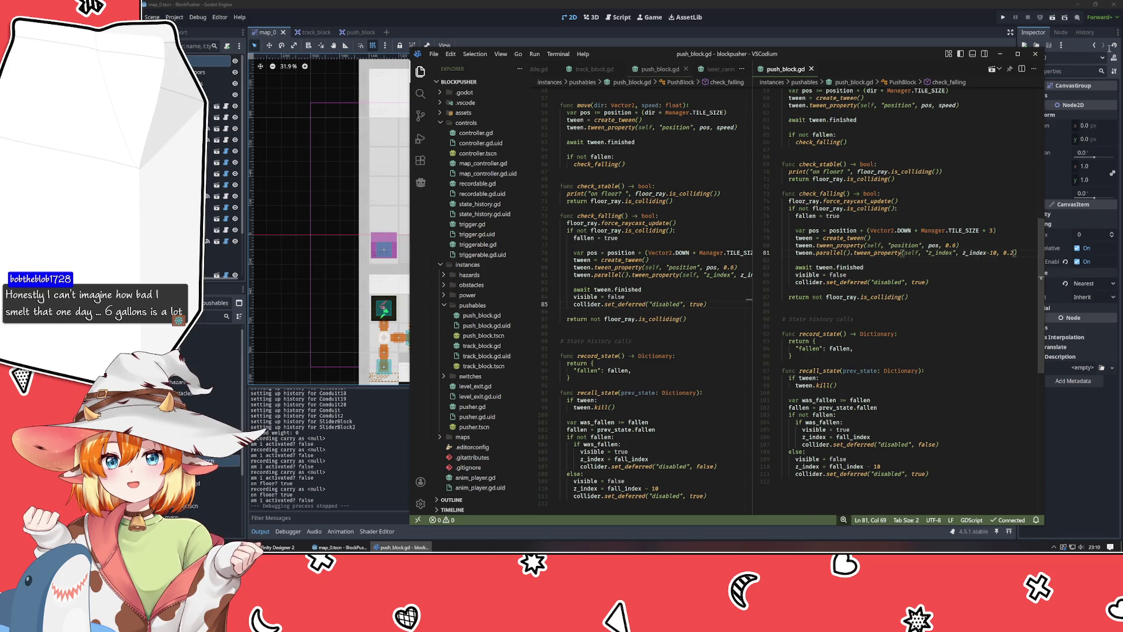
pyautogui.click(1003, 17)
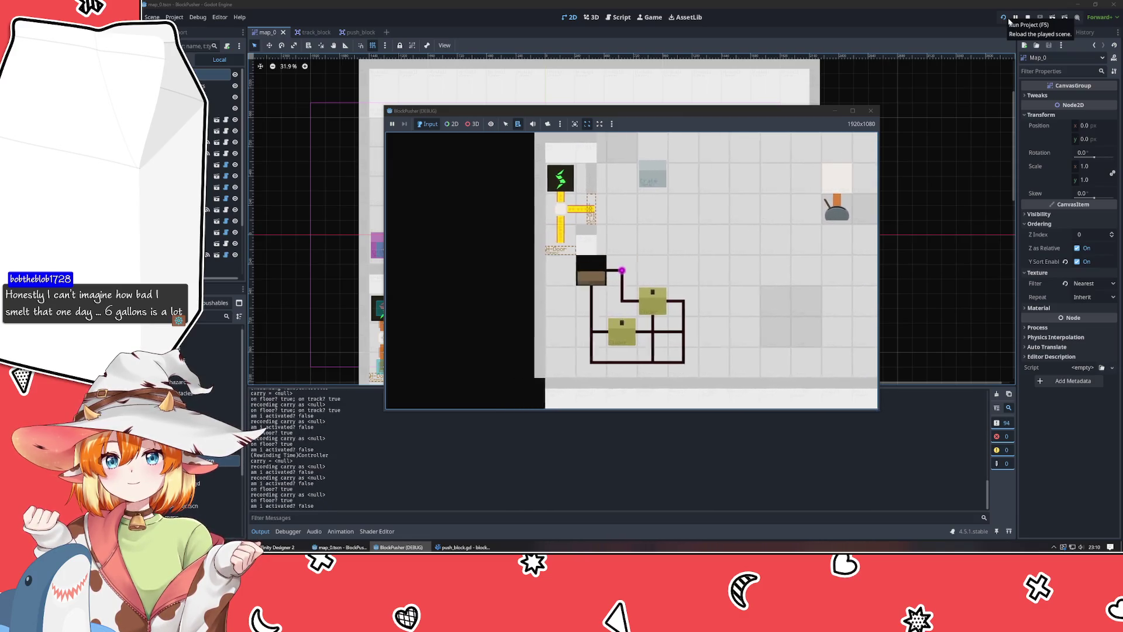
pyautogui.click(870, 115)
# Step: Set the tween duration to 0.1 and run the game with it
pyautogui.click(403, 547)
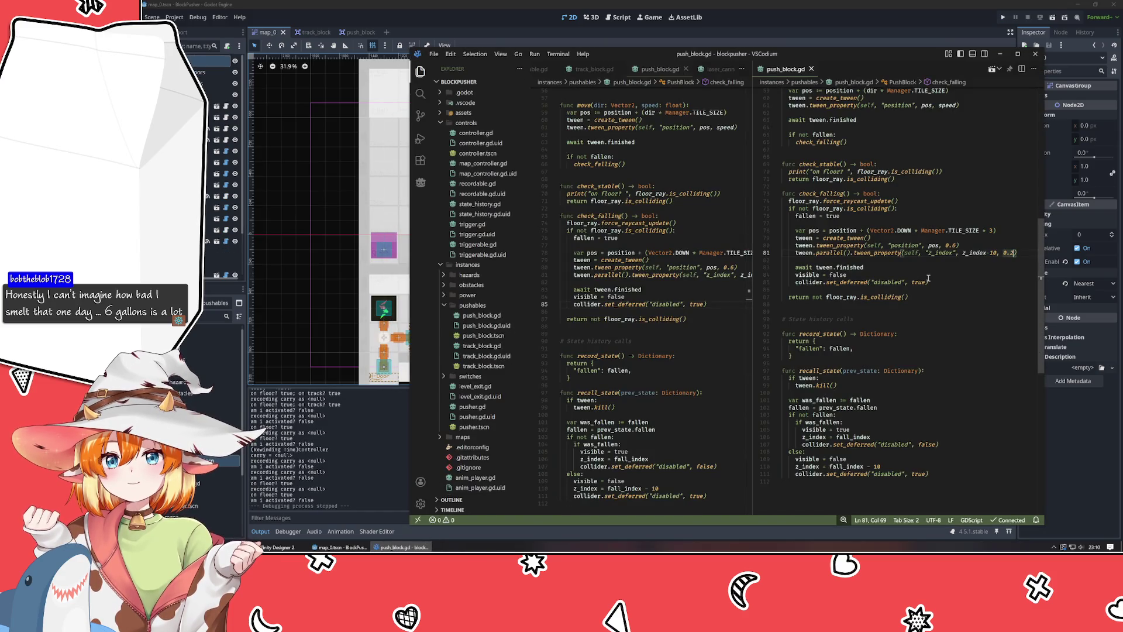
pyautogui.write('0.1')
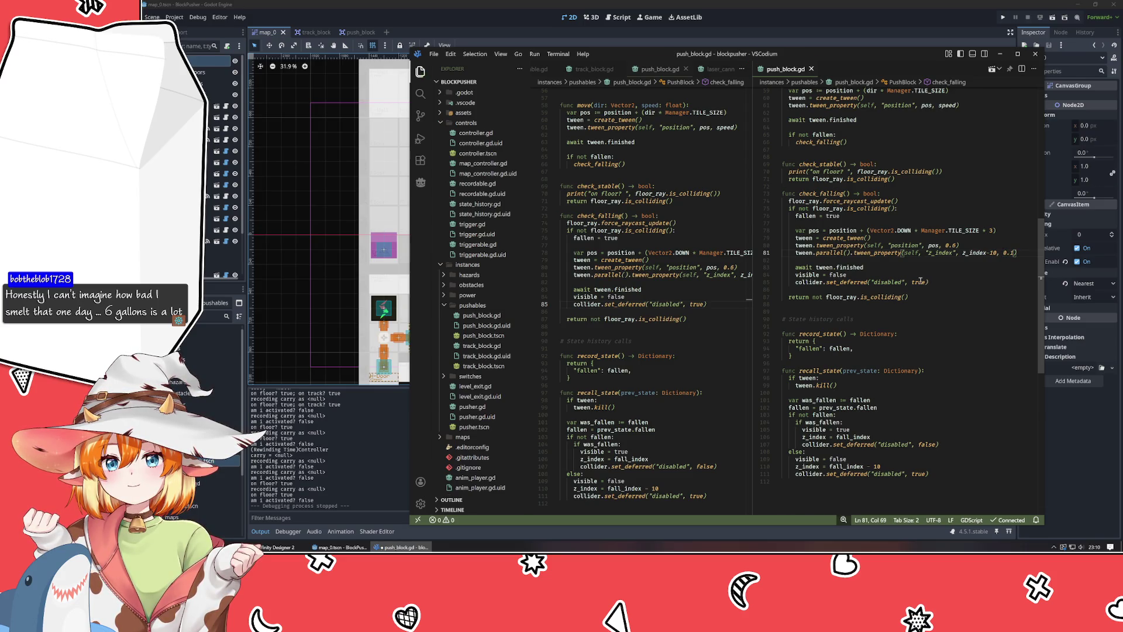
pyautogui.click(1003, 18)
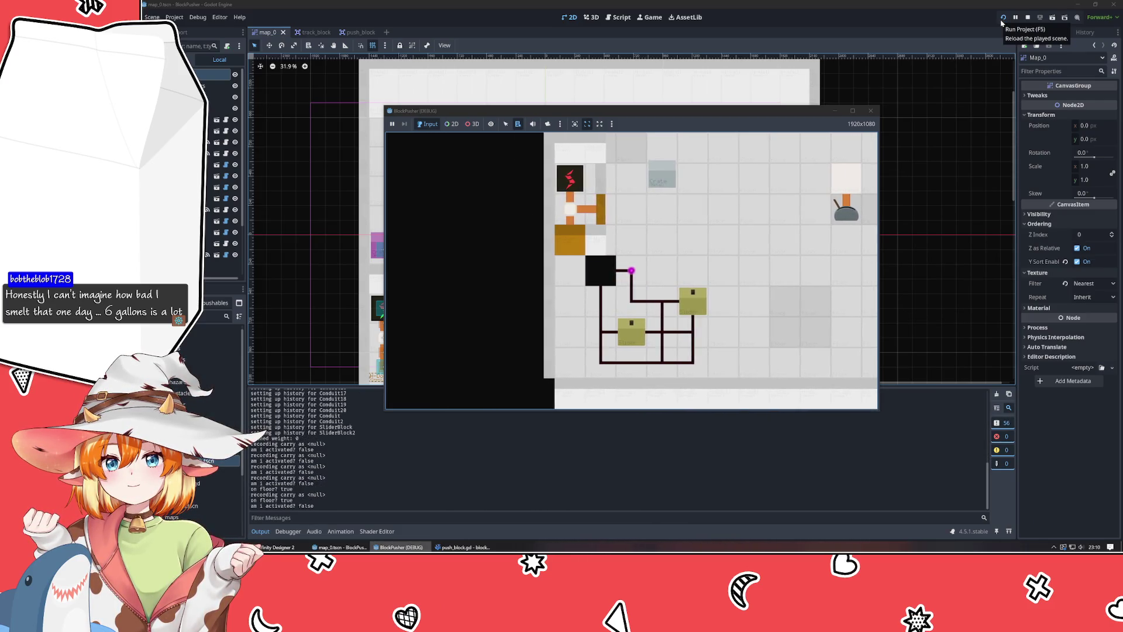
# Step: Rewind three times, move the player and blocks along the track, then close the game
pyautogui.press('z')
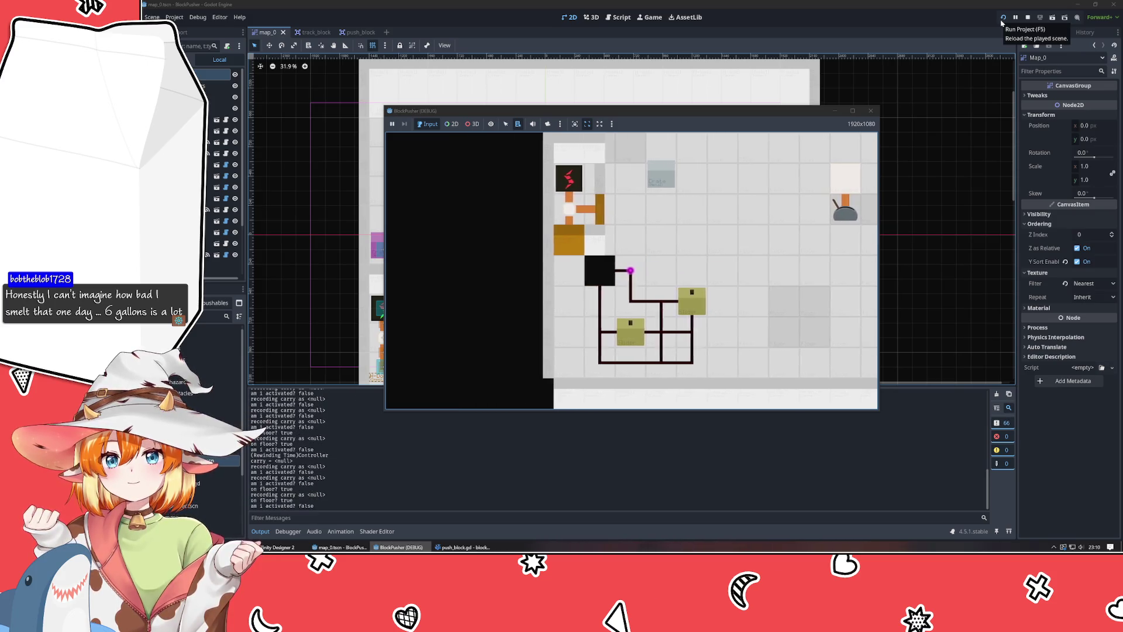
pyautogui.press('z')
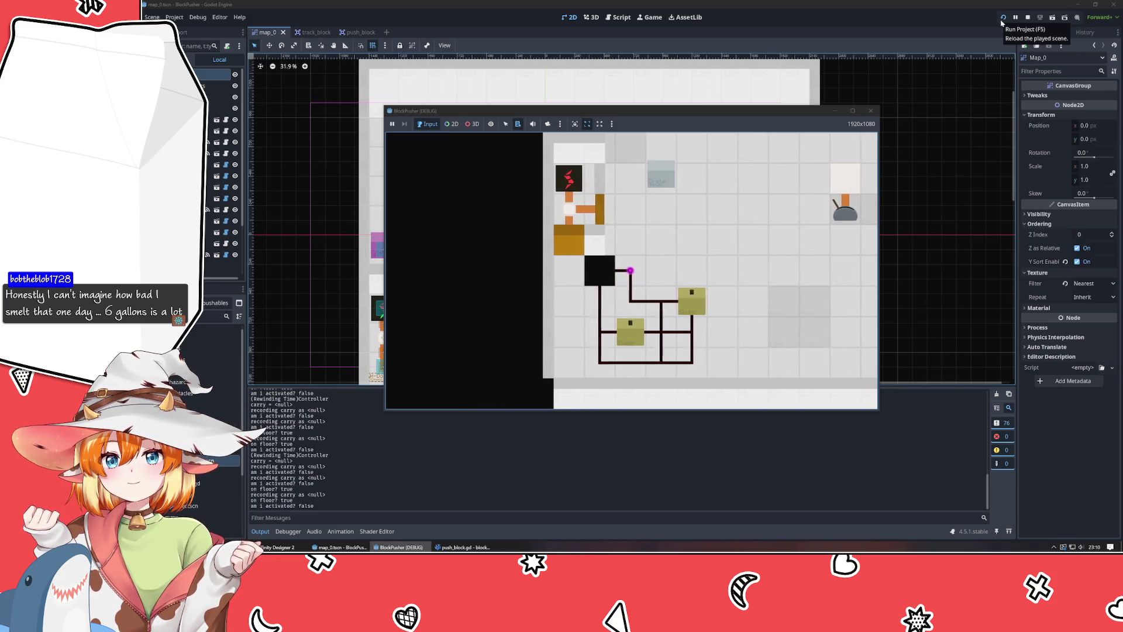
pyautogui.press('z')
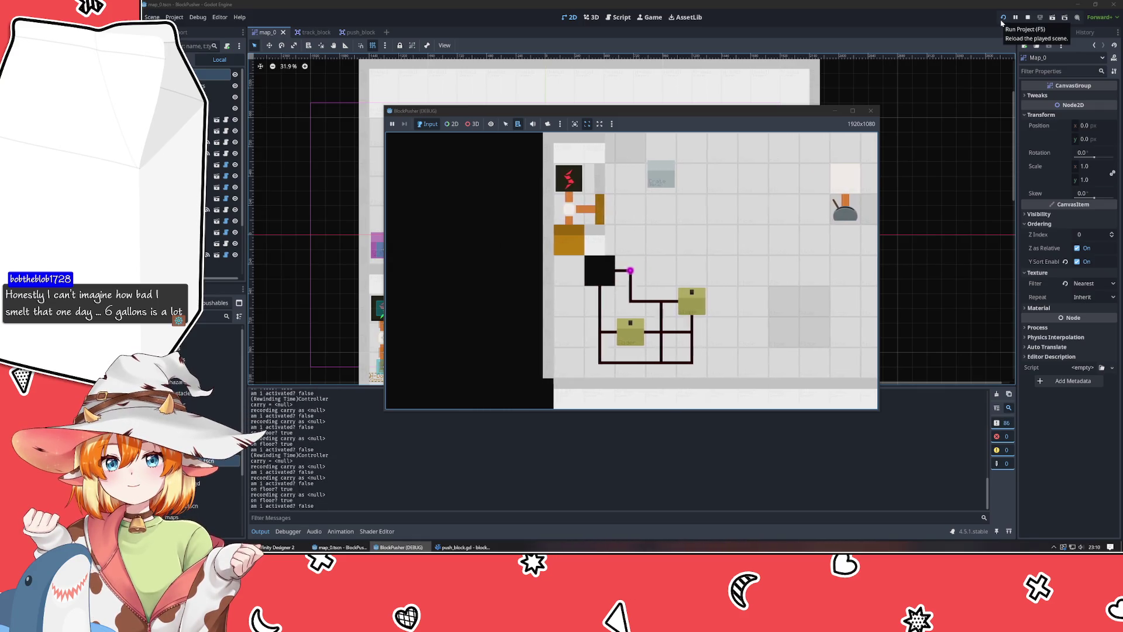
pyautogui.press('Down')
pyautogui.press('Down')
pyautogui.press('Right')
pyautogui.press('Right')
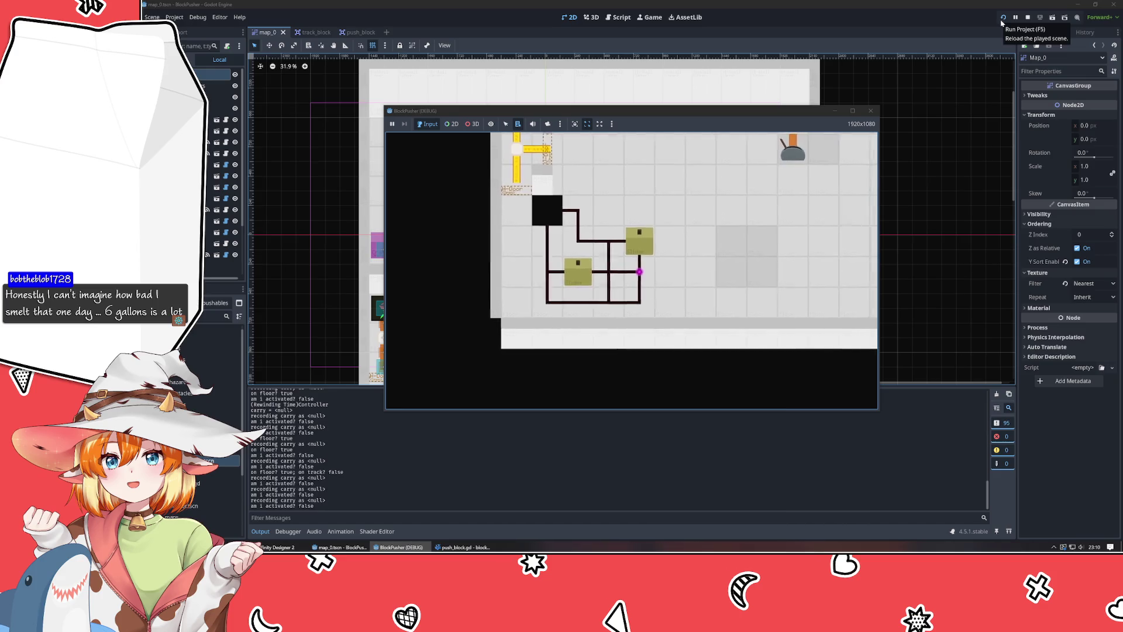
pyautogui.press('z')
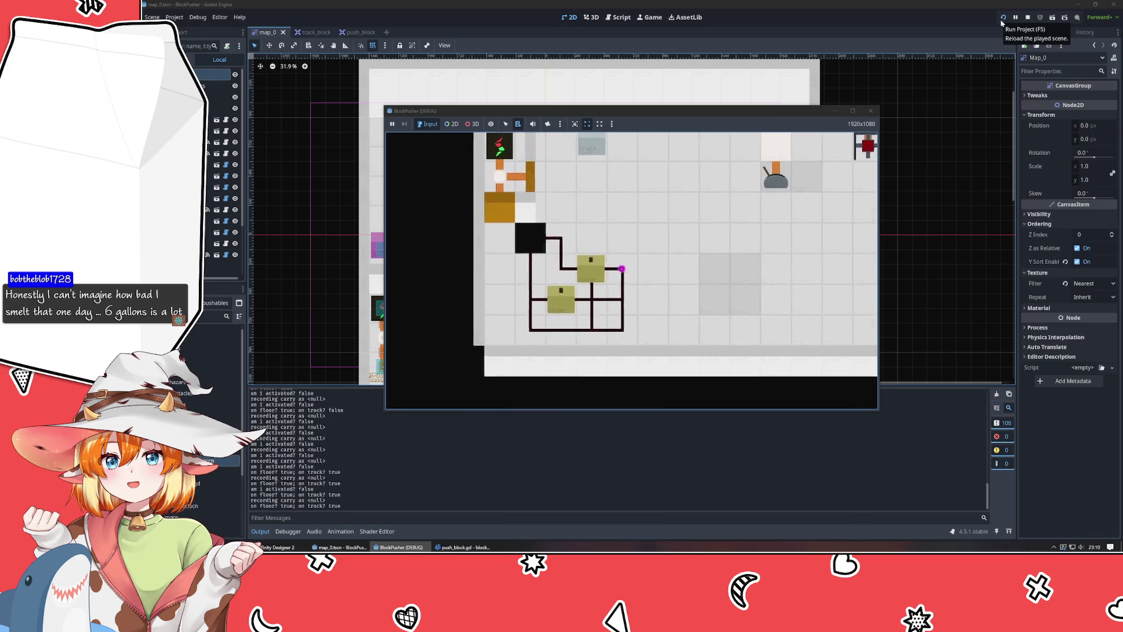
pyautogui.press('z')
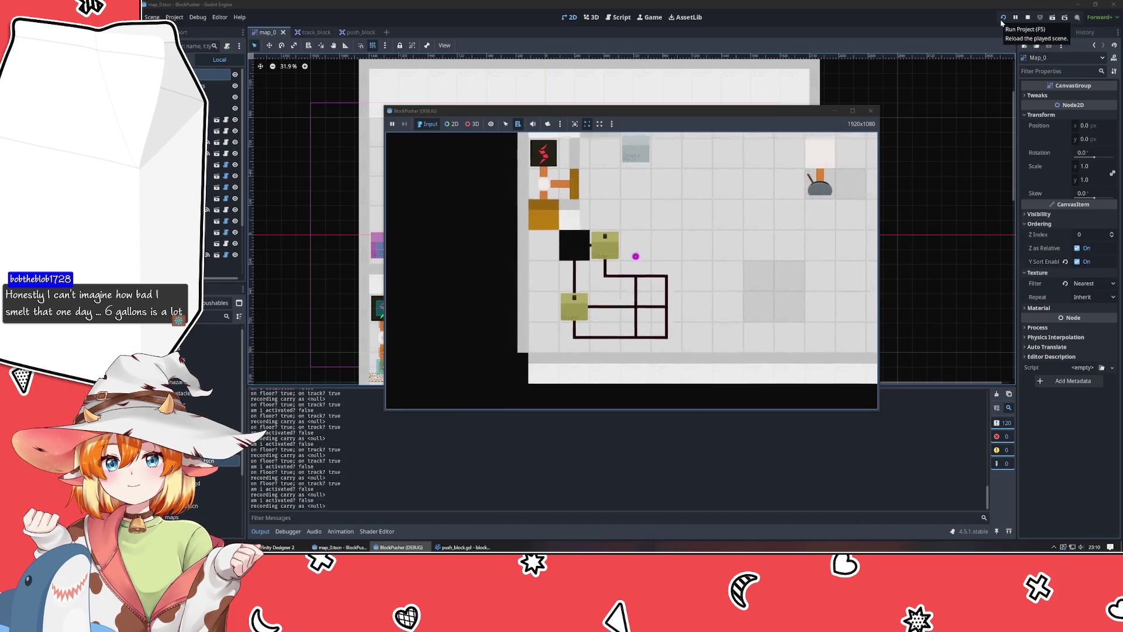
pyautogui.press('Down')
pyautogui.press('Down')
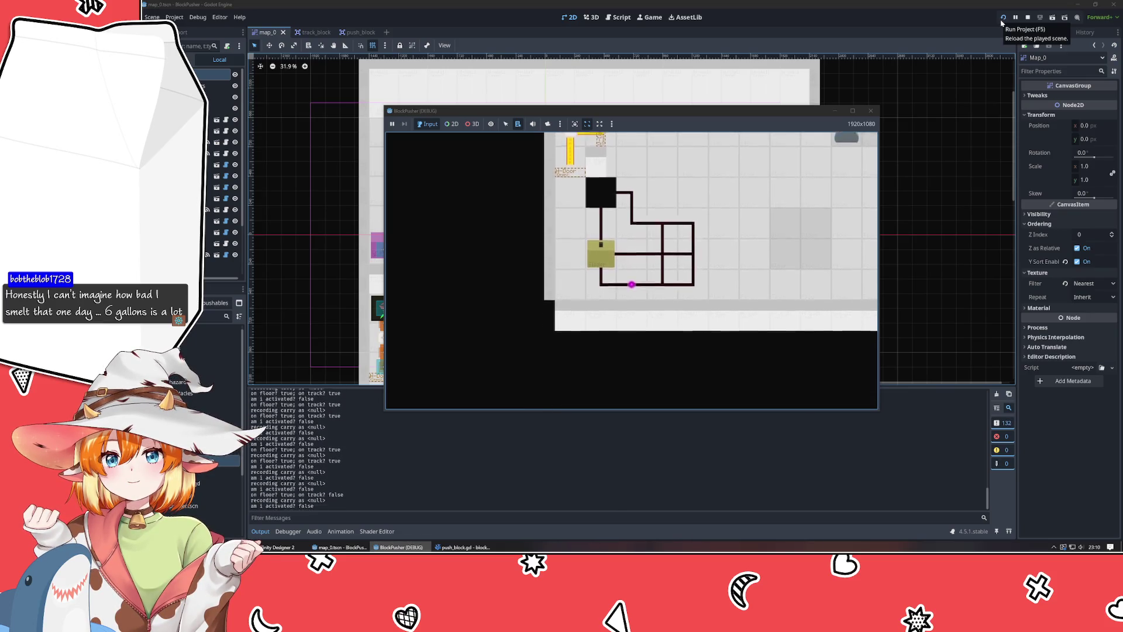
pyautogui.press('Up')
pyautogui.press('Up')
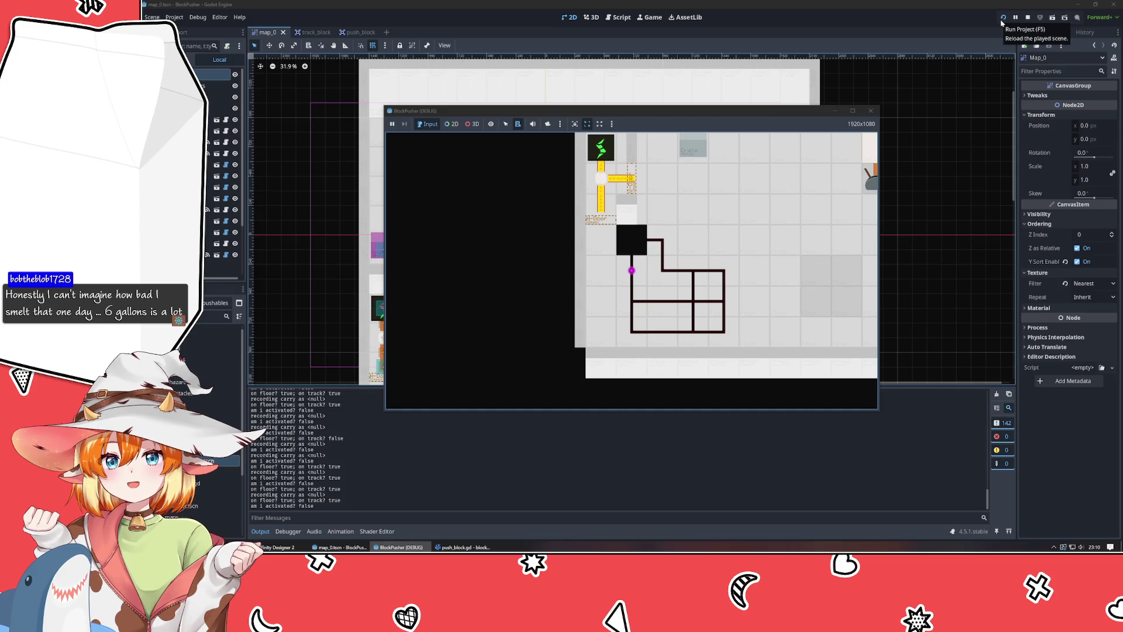
pyautogui.click(871, 111)
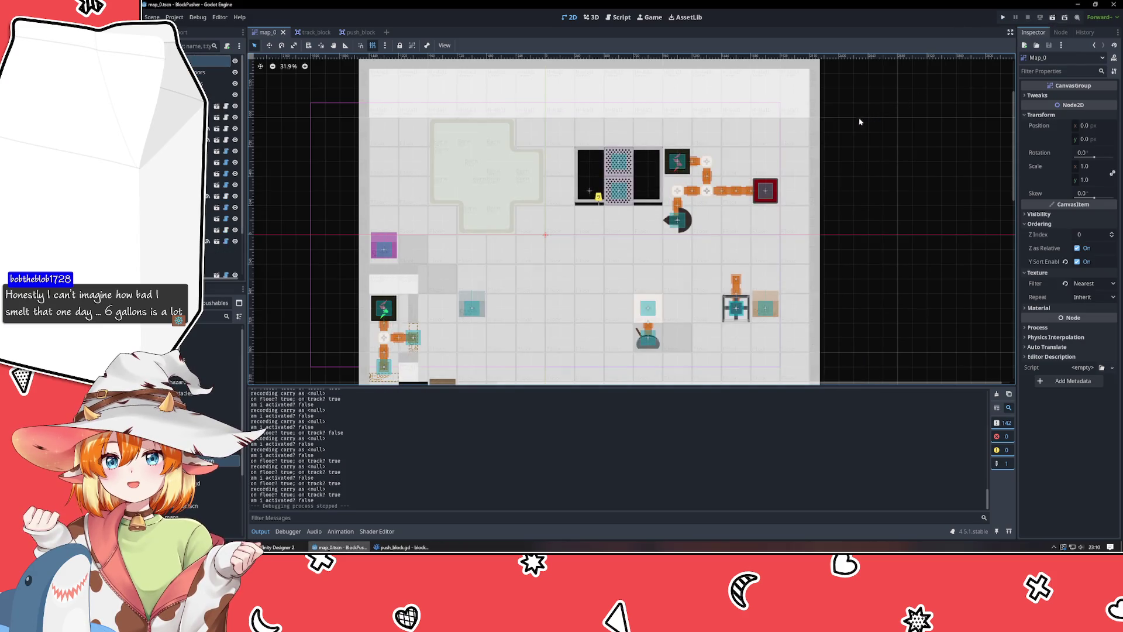
pyautogui.moveTo(674, 309); pyautogui.dragTo(691, 203)
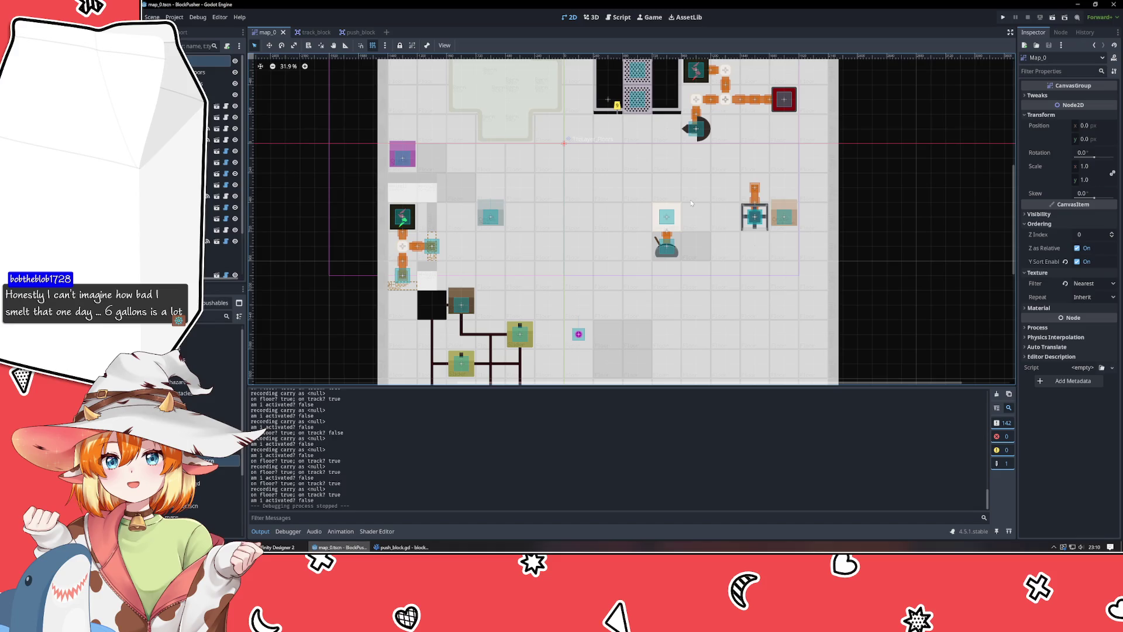
pyautogui.scroll(-3, 691, 203)
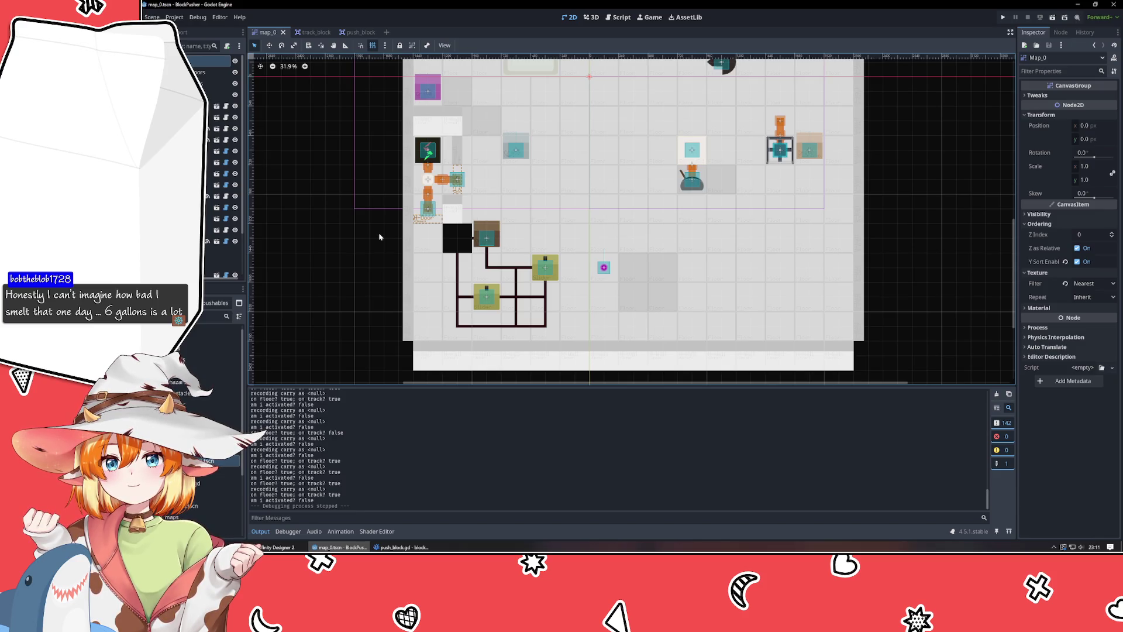
pyautogui.scroll(3, 529, 208)
pyautogui.hscroll(2, 529, 207)
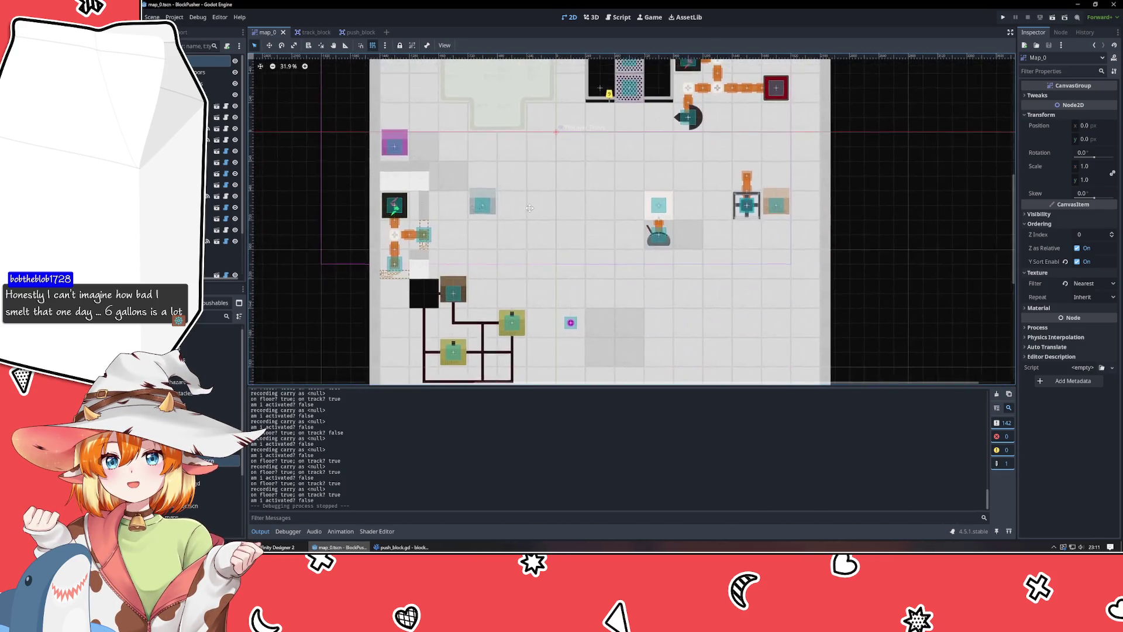
pyautogui.scroll(4, 529, 208)
pyautogui.scroll(-4, 521, 211)
pyautogui.hscroll(-2, 510, 215)
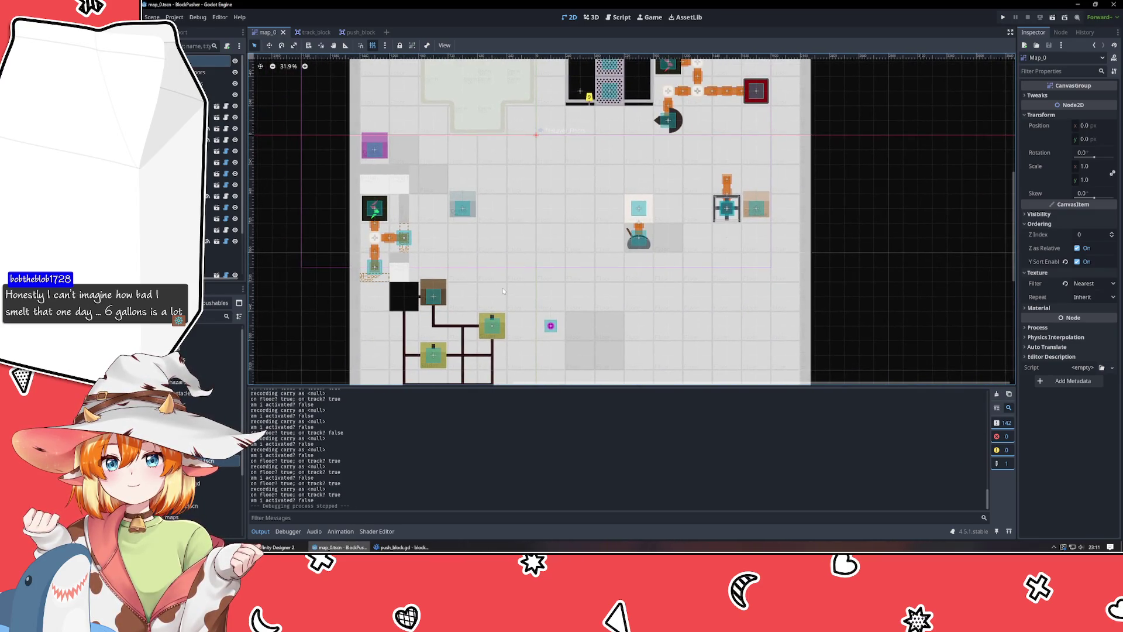
pyautogui.moveTo(540, 148); pyautogui.dragTo(539, 271)
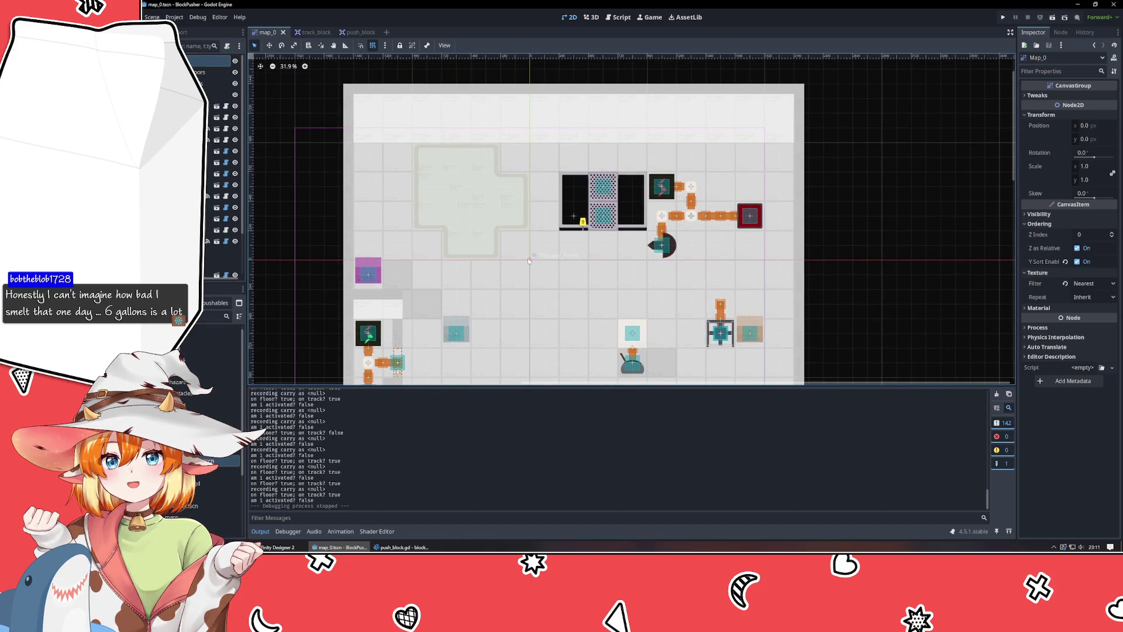
pyautogui.click(574, 201)
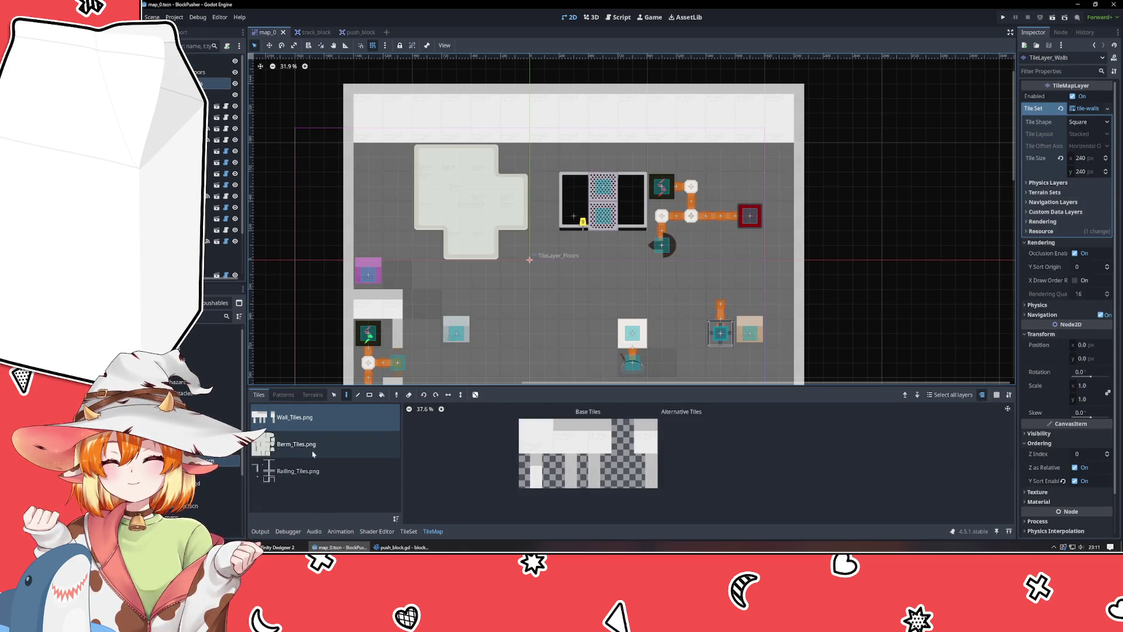
# Step: Flip between the Railing_Tiles.png and Berm_Tiles.png sheets, ending on Berm_Tiles.png
pyautogui.click(315, 469)
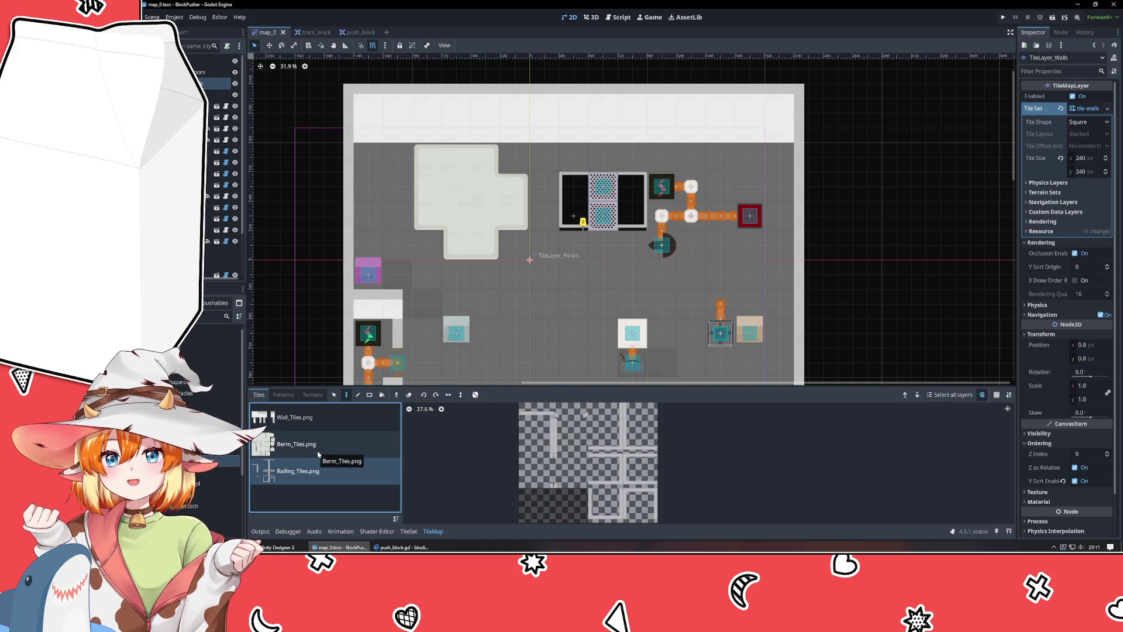
pyautogui.click(319, 454)
pyautogui.click(315, 475)
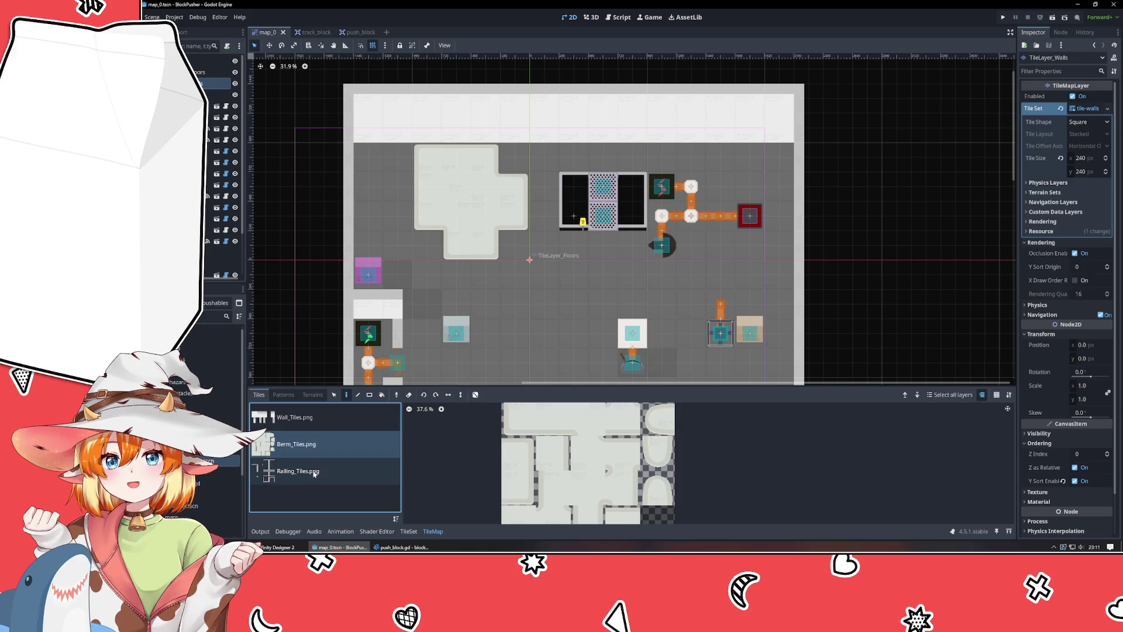
pyautogui.click(310, 446)
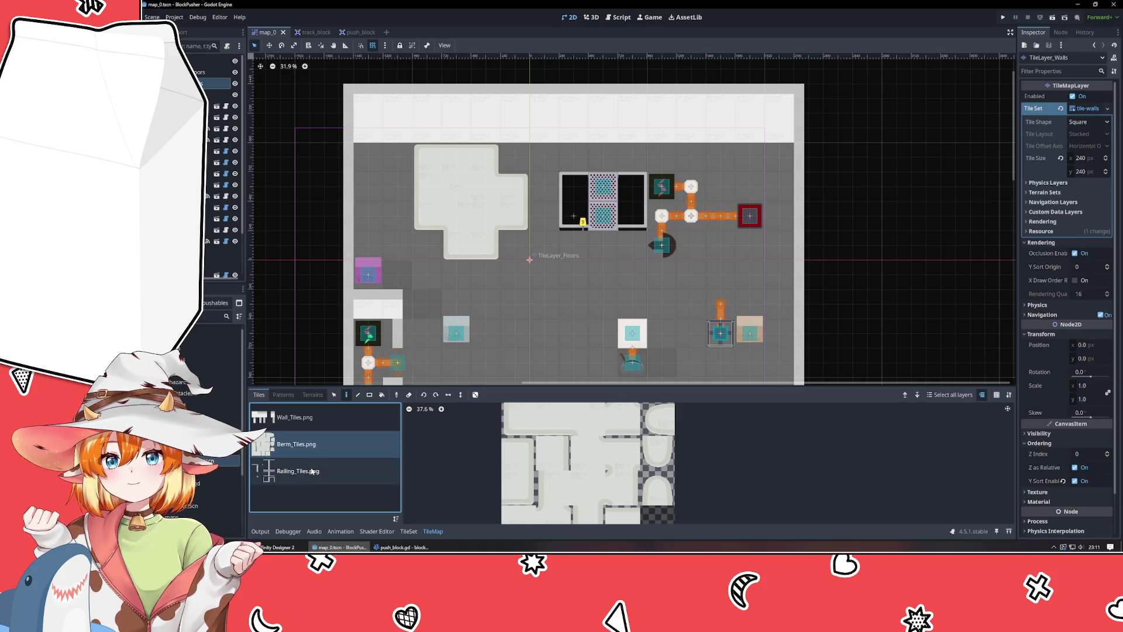
pyautogui.click(311, 472)
pyautogui.click(309, 439)
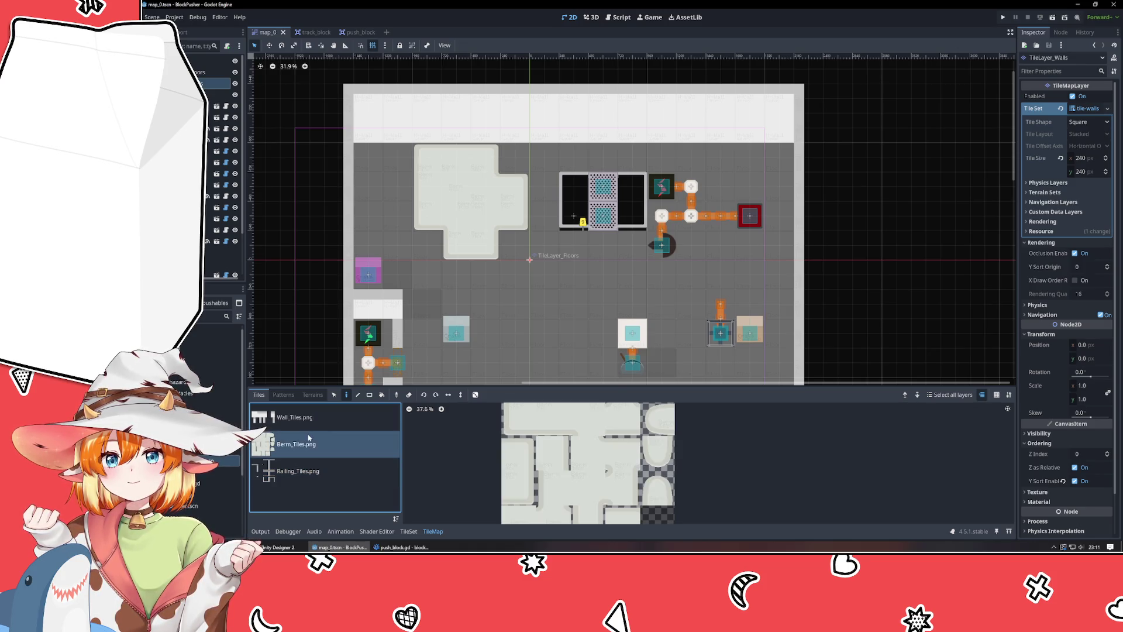
pyautogui.click(408, 532)
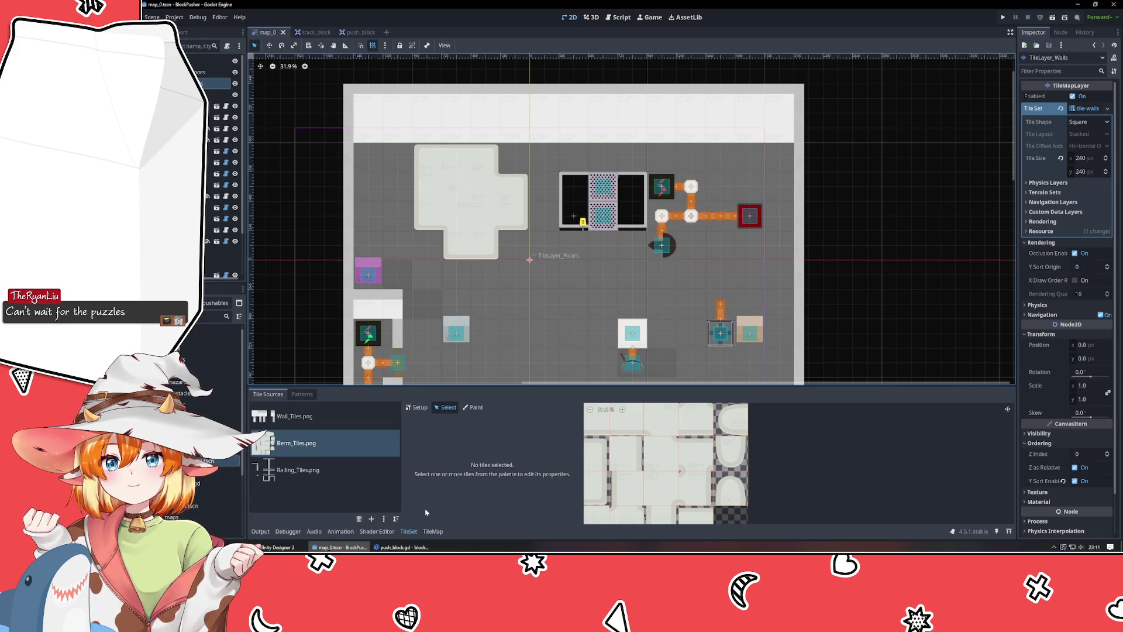
# Step: Show Railing_Tiles.png in the TileSet editor and multi-select several railing tiles
pyautogui.click(334, 471)
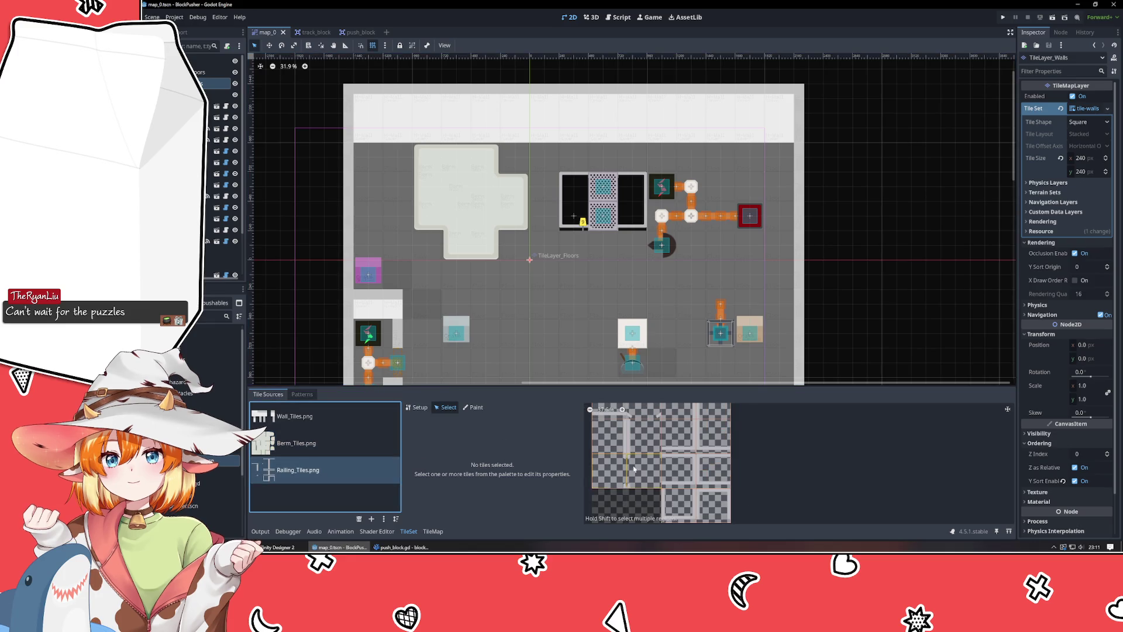
pyautogui.click(612, 446)
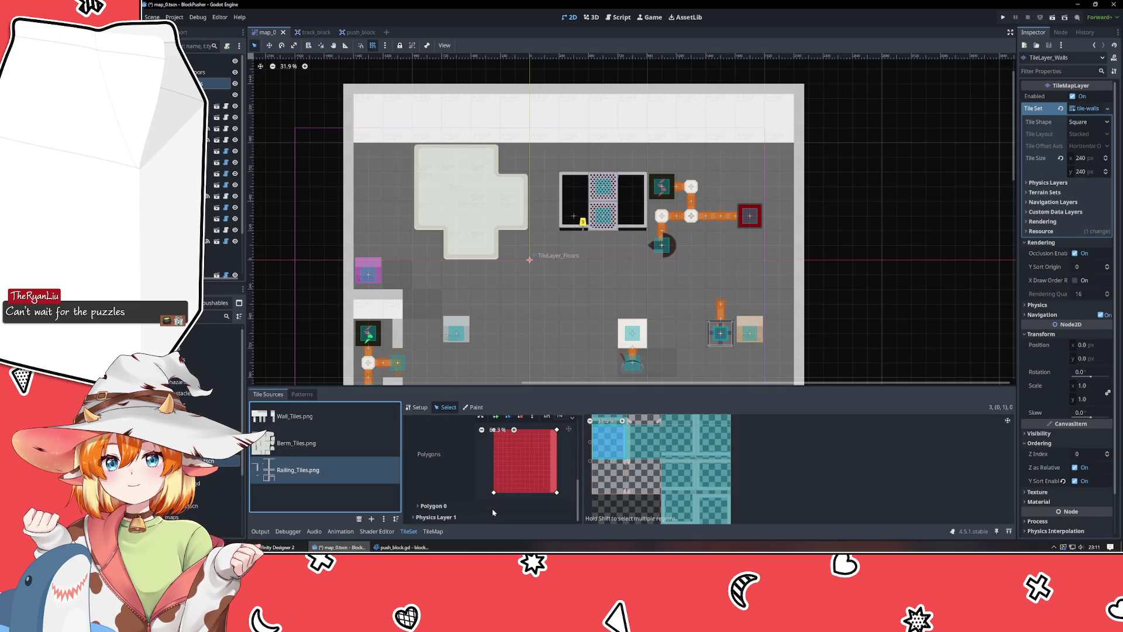
pyautogui.scroll(1, 493, 512)
pyautogui.scroll(-3, 474, 504)
pyautogui.scroll(2, 448, 492)
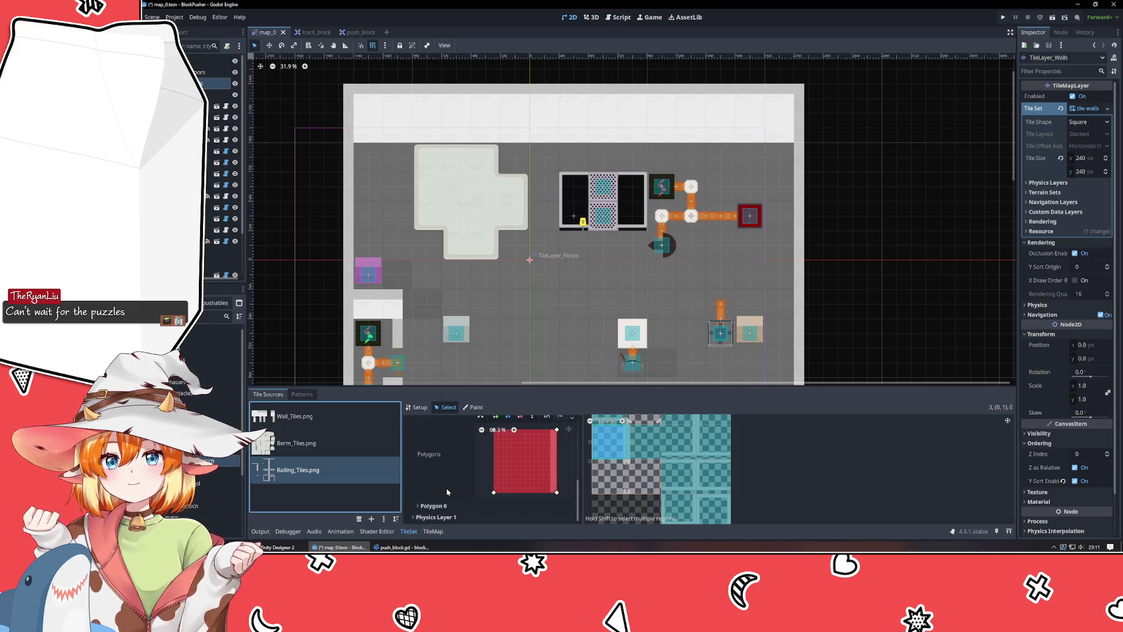
pyautogui.scroll(3, 447, 493)
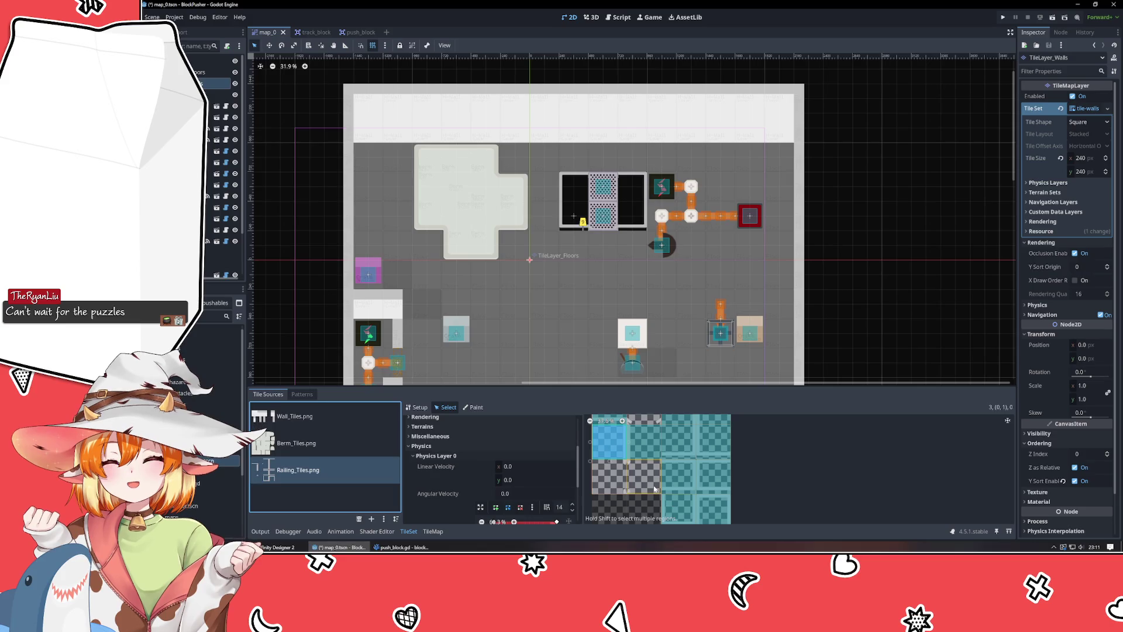
pyautogui.scroll(3, 672, 474)
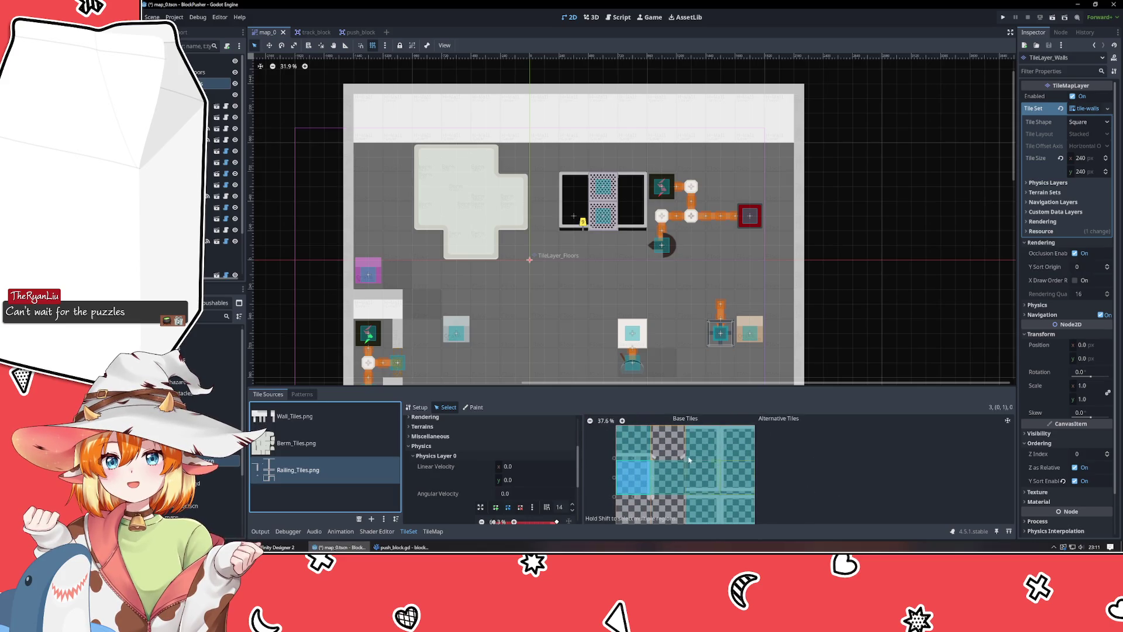
pyautogui.click(642, 483)
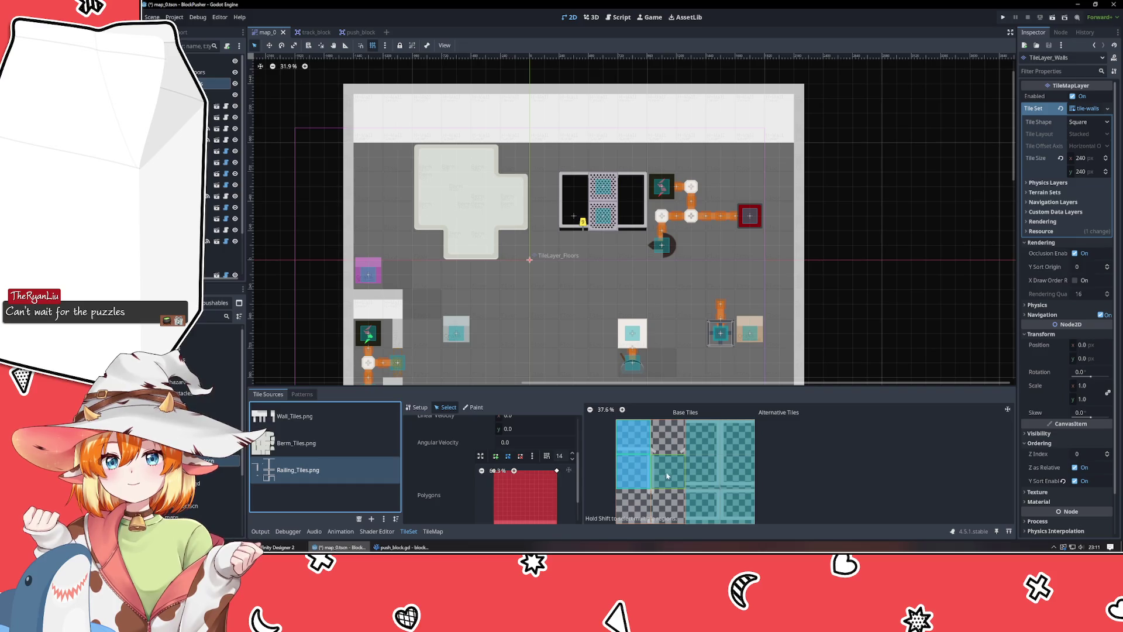
pyautogui.keyDown('shift'); pyautogui.click(702, 471); pyautogui.keyUp('shift')
pyautogui.keyDown('shift'); pyautogui.click(719, 438); pyautogui.keyUp('shift')
pyautogui.keyDown('shift'); pyautogui.click(720, 506); pyautogui.keyUp('shift')
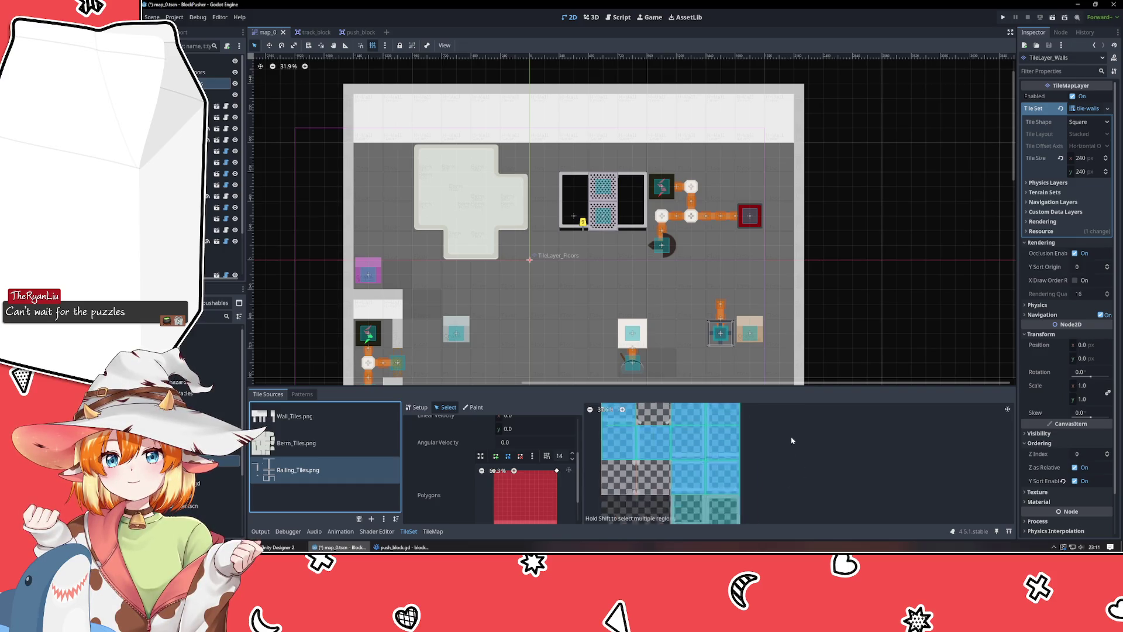
pyautogui.scroll(-2, 792, 440)
# Step: Clear the selected railing tiles' collision polygons, check tile (2,0), then save and run with F5
pyautogui.click(532, 456)
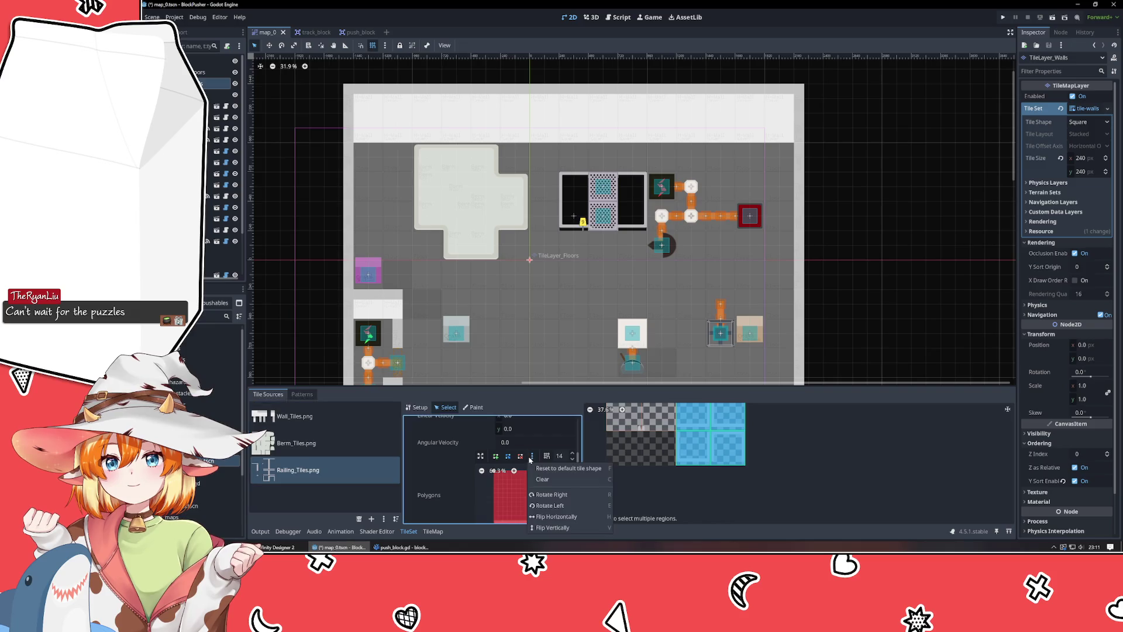
pyautogui.click(550, 479)
pyautogui.scroll(5, 465, 462)
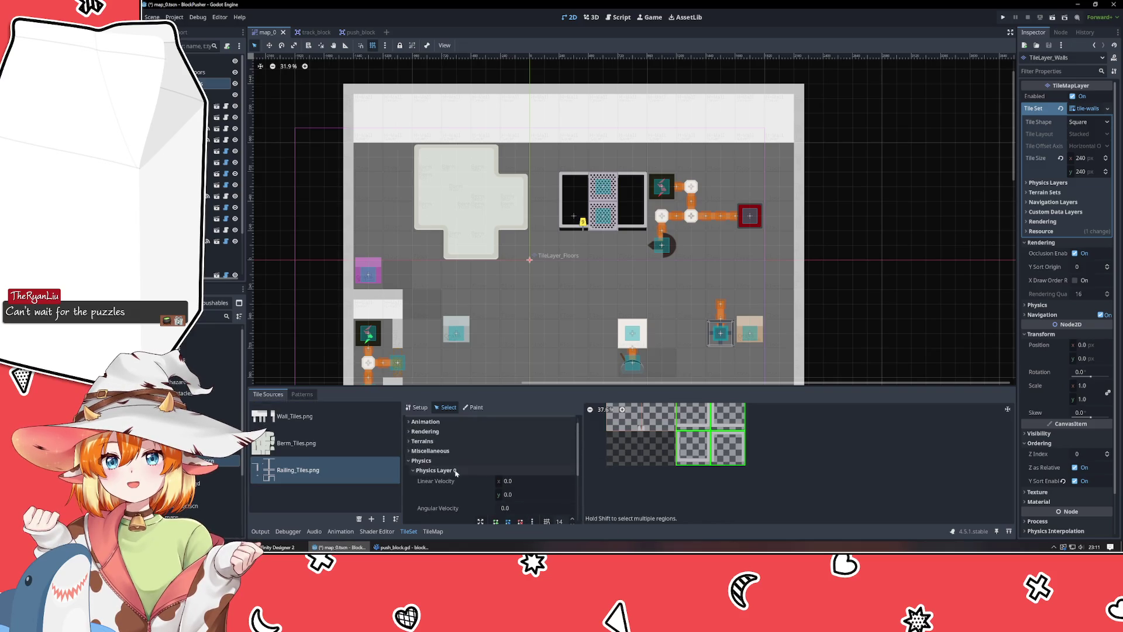
pyautogui.scroll(-3, 458, 494)
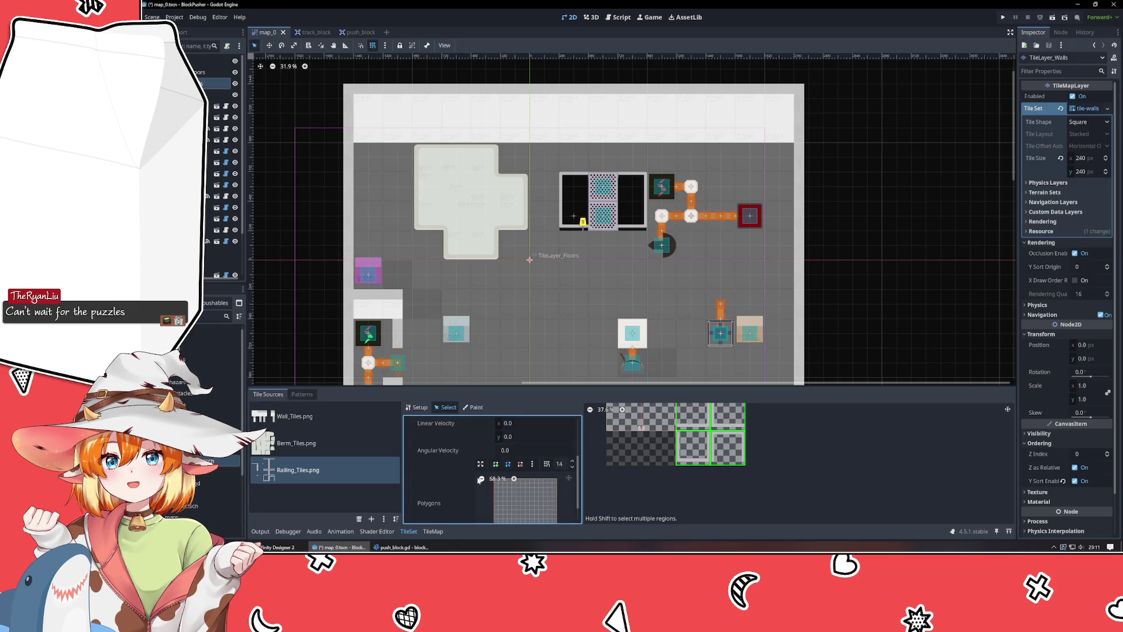
pyautogui.scroll(-2, 566, 497)
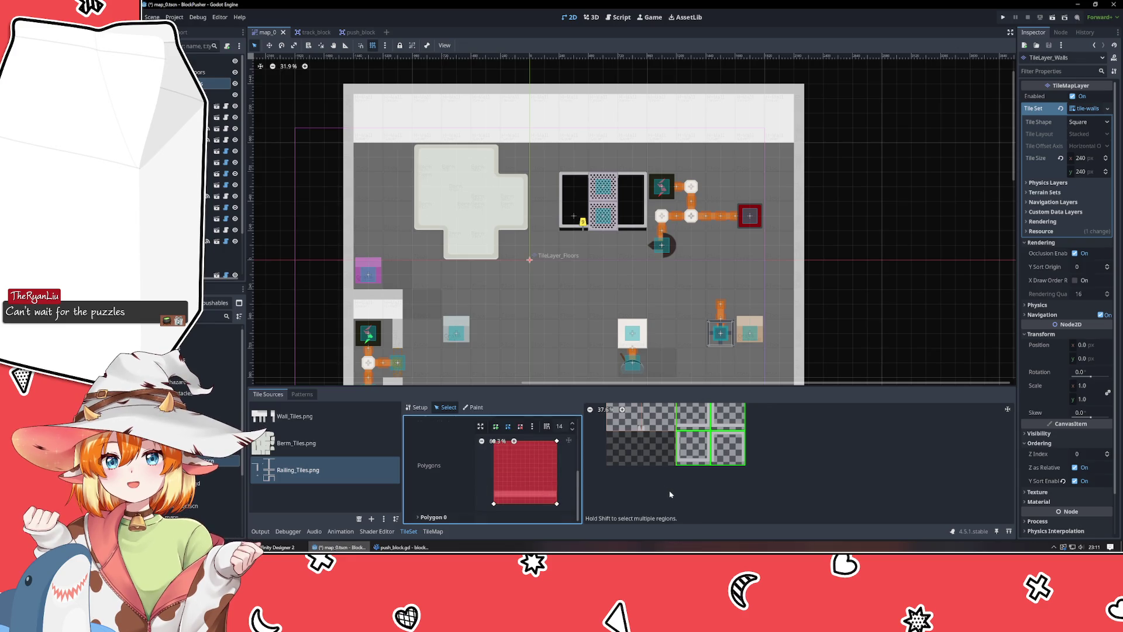
pyautogui.scroll(-1, 690, 474)
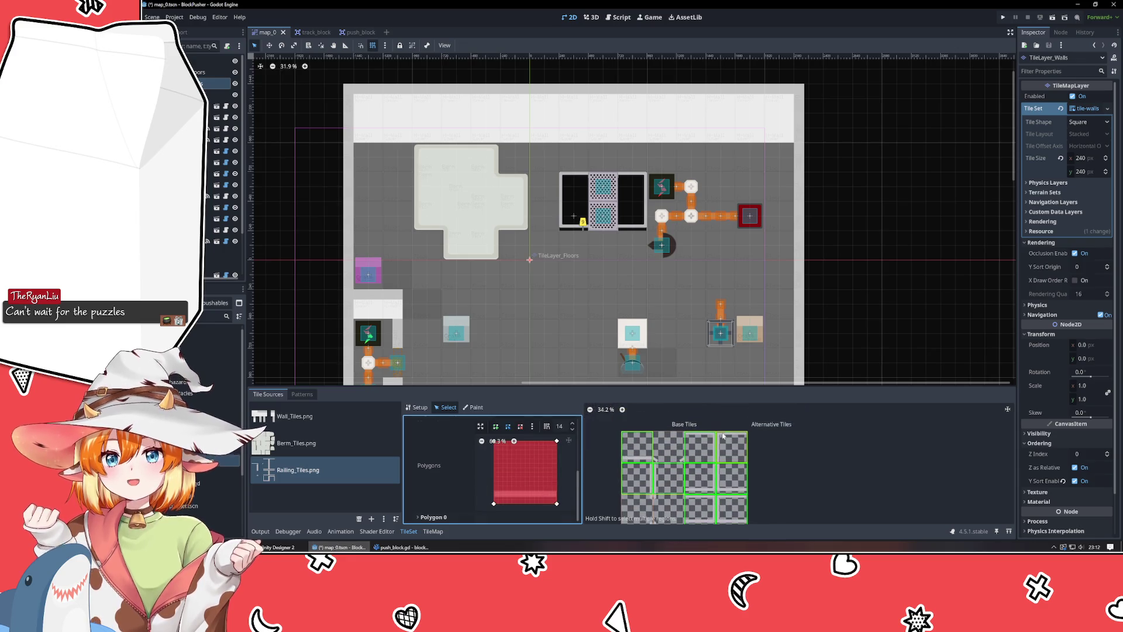
pyautogui.click(708, 443)
pyautogui.press('F5')
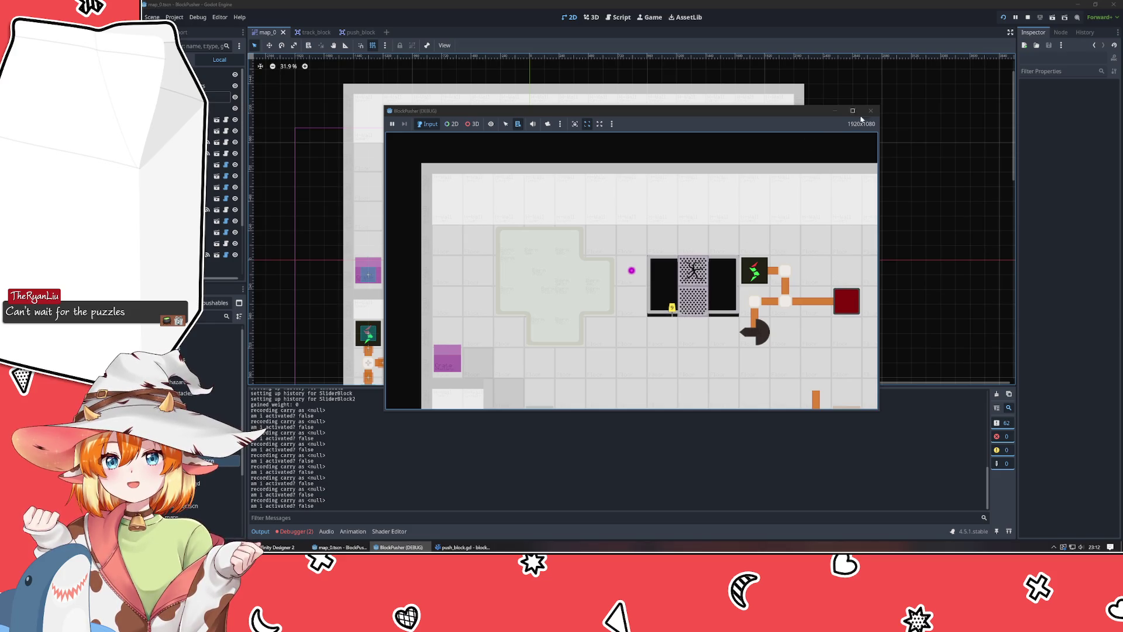
# Step: Stop the game, move the LaserCannon one tile left, and set its Direction to UP
pyautogui.click(870, 110)
pyautogui.click(659, 249)
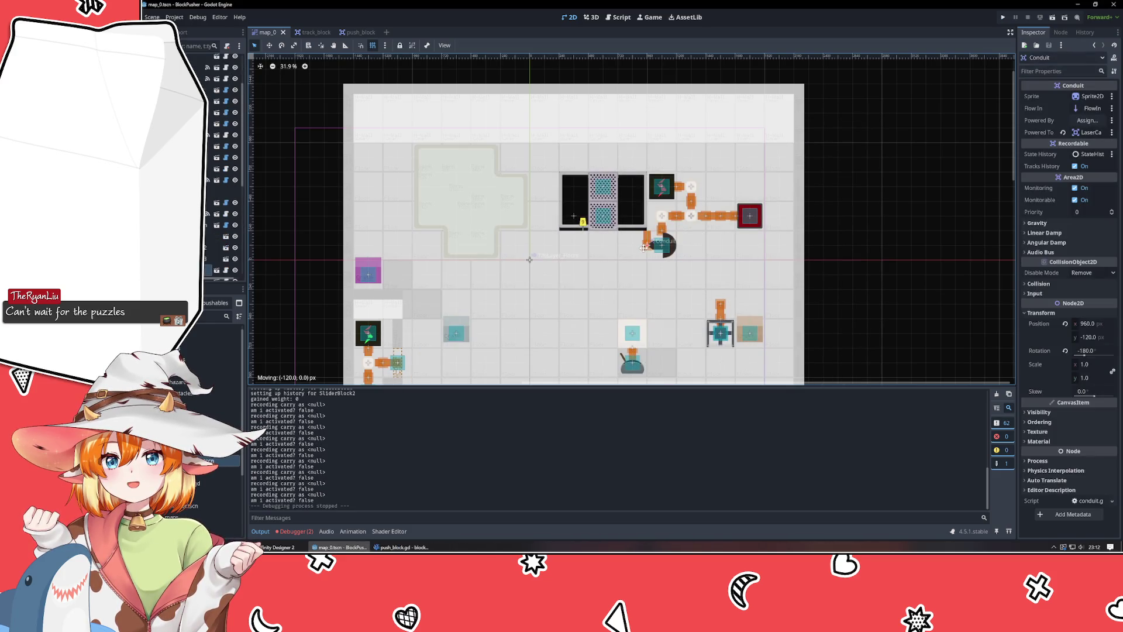
pyautogui.click(673, 250)
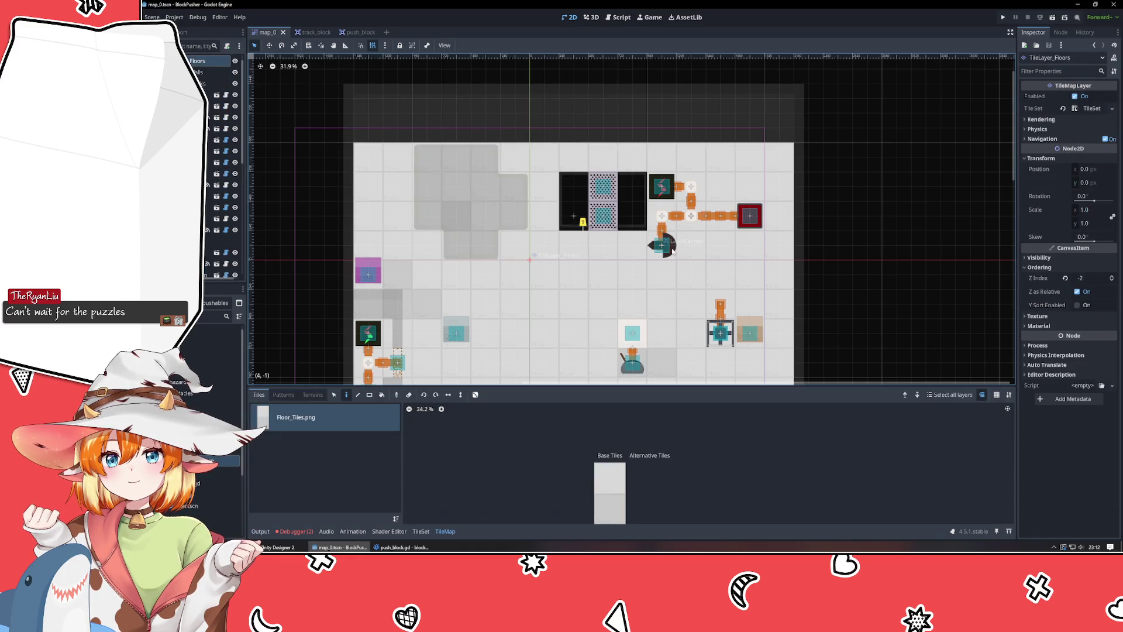
pyautogui.click(554, 241)
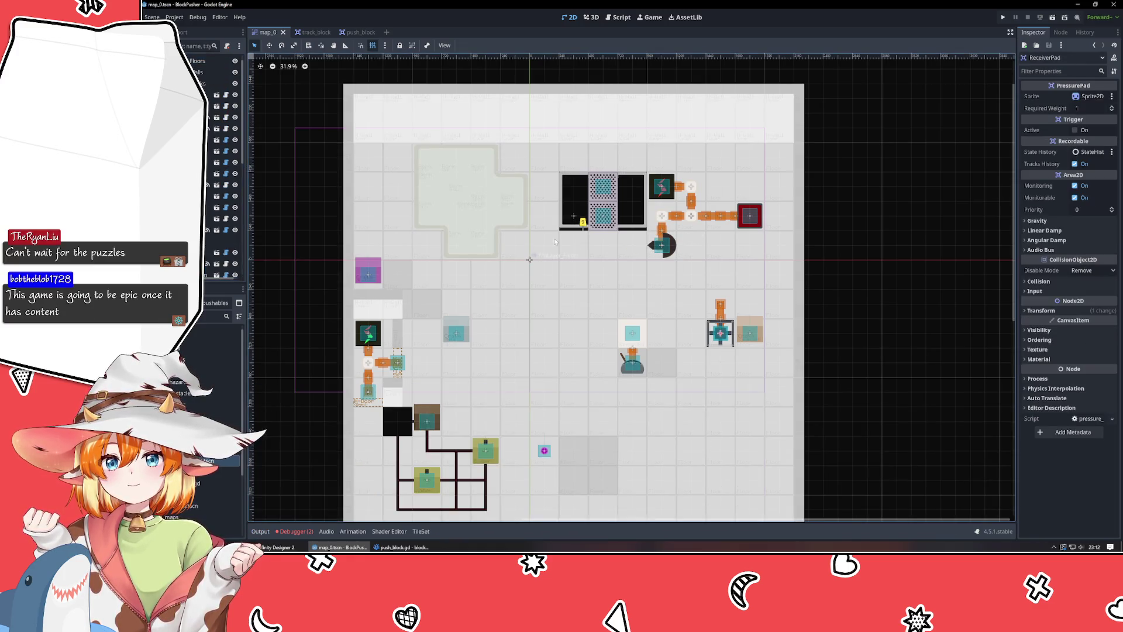
pyautogui.click(669, 249)
pyautogui.moveTo(670, 249); pyautogui.dragTo(641, 248)
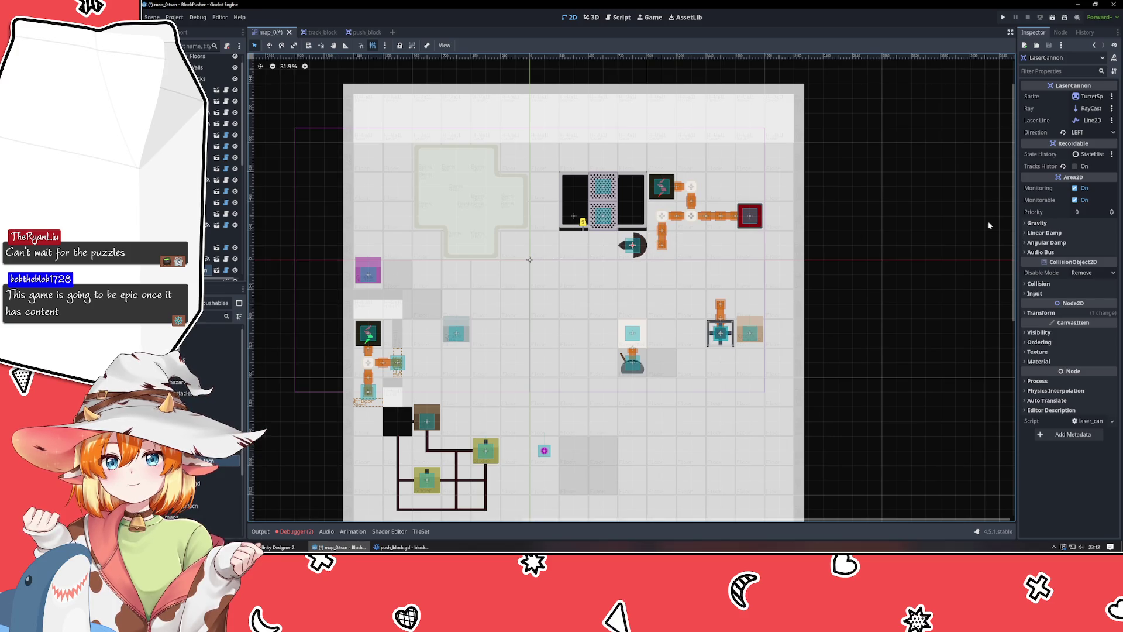
pyautogui.click(1086, 132)
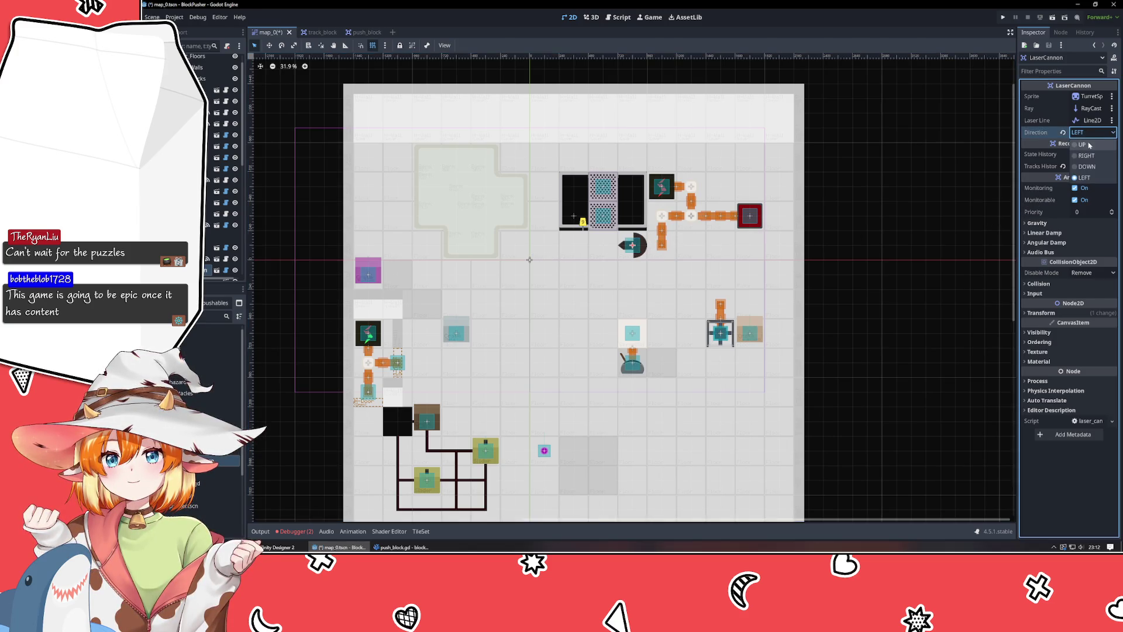
pyautogui.click(1088, 146)
# Step: Run the project and play with the arrow keys, pushing the crate up to power the circuit
pyautogui.click(1002, 18)
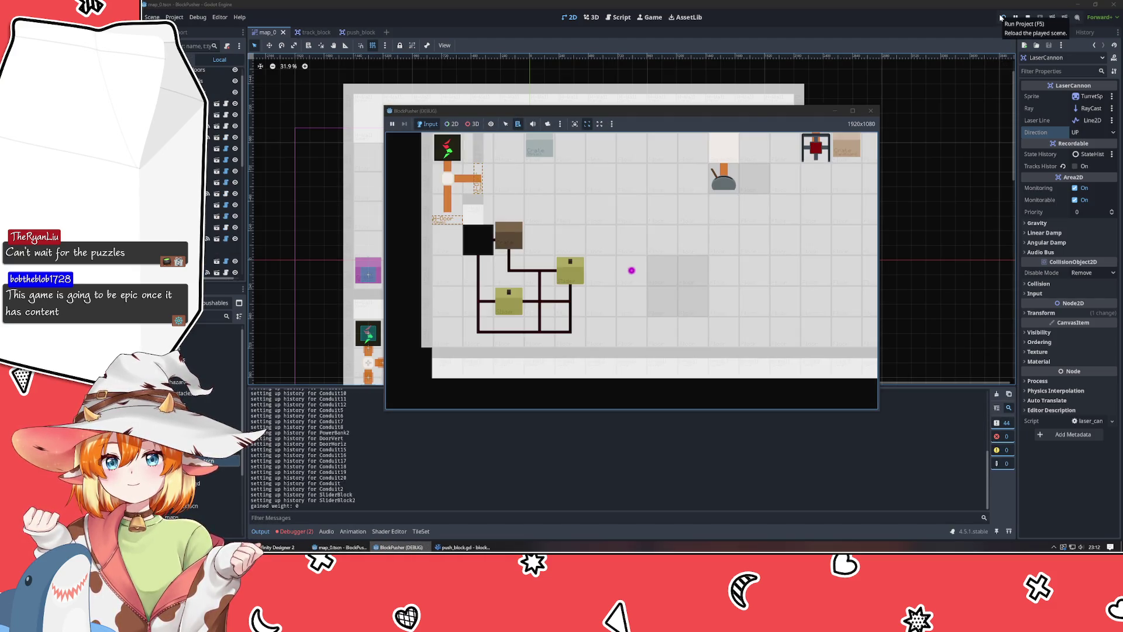
pyautogui.press('Right')
pyautogui.press('Right')
pyautogui.press('Right')
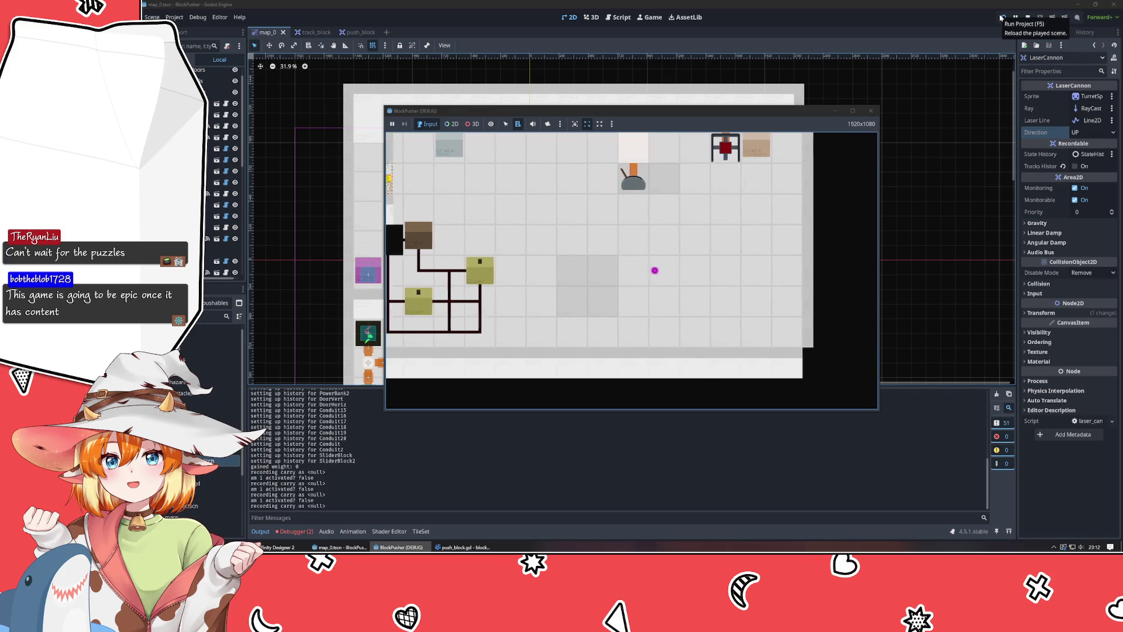
pyautogui.press('Up')
pyautogui.press('Up')
pyautogui.press('Up')
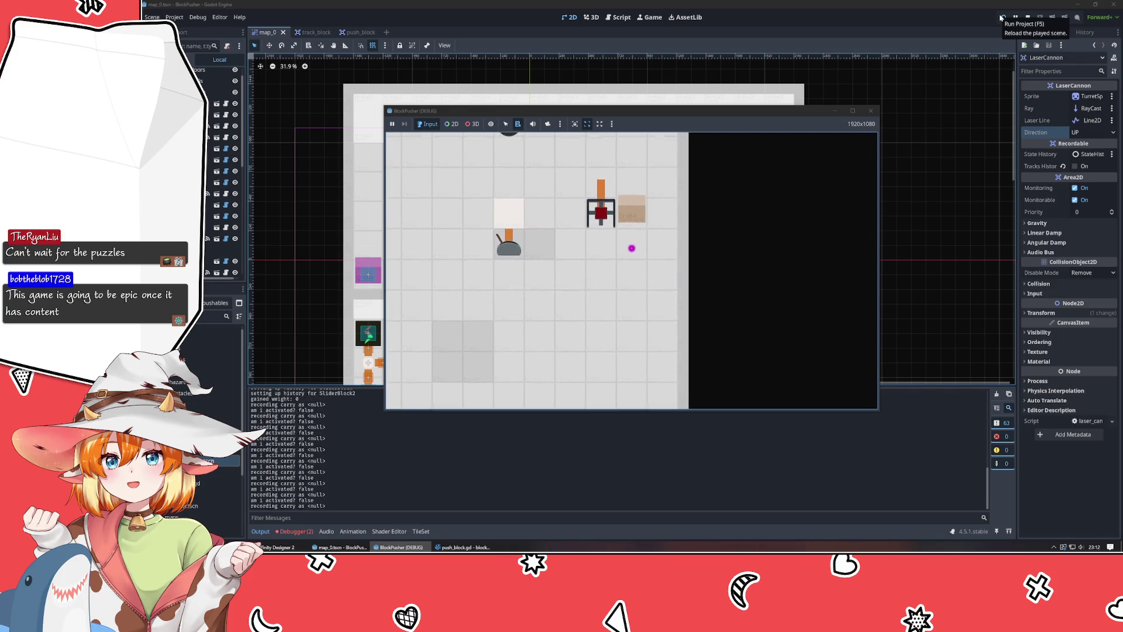
pyautogui.press('Up')
pyautogui.press('Up')
pyautogui.press('Left')
pyautogui.press('Left')
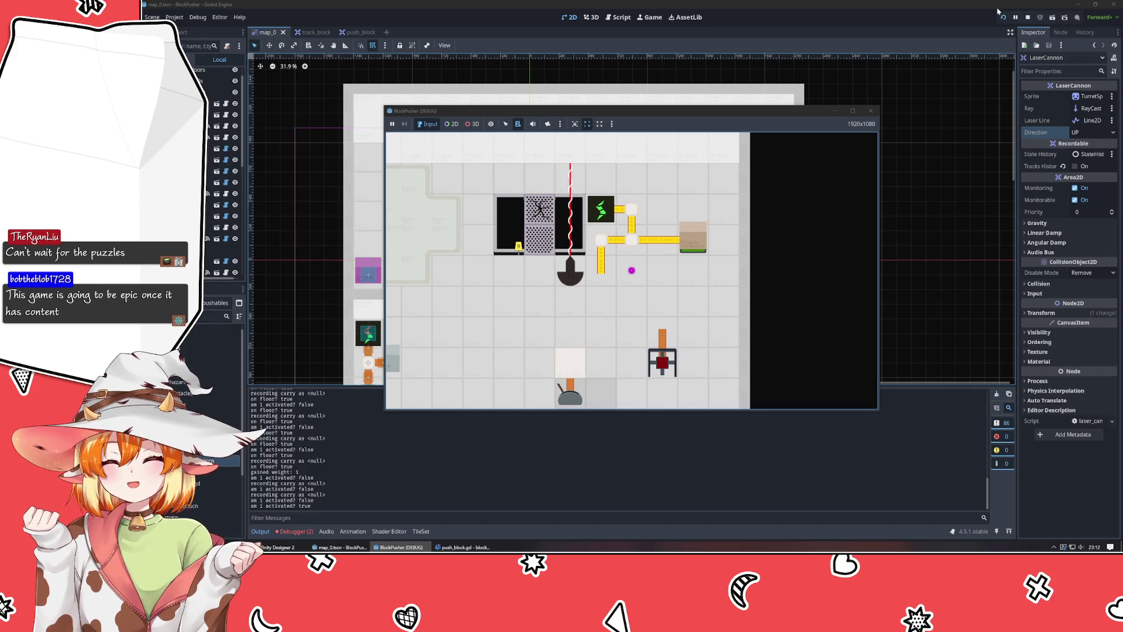
# Step: Stop the test run, undo the cannon's direction back to LEFT, and save map_0
pyautogui.click(871, 111)
pyautogui.hotkey('ctrl', 'z')
pyautogui.hotkey('ctrl', 'z')
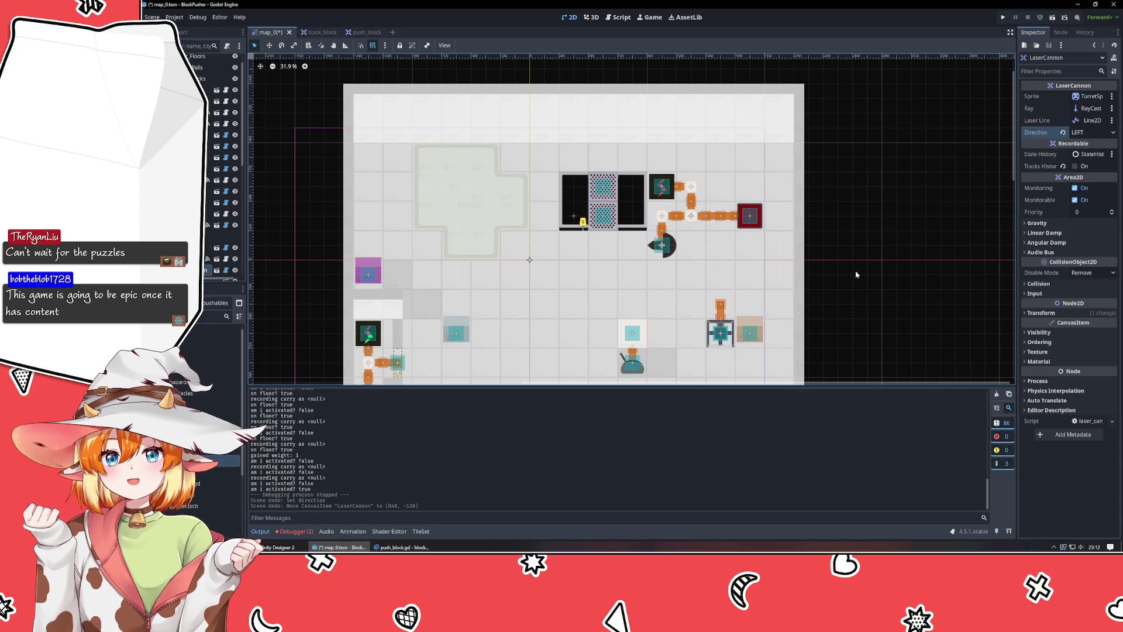
pyautogui.hotkey('ctrl', 's')
# Step: Deselect the LaserCannon and pan the 2D view to centre the map's lower rooms
pyautogui.moveTo(848, 271)
pyautogui.mouseDown()
pyautogui.moveTo(882, 188)
pyautogui.moveTo(862, 192)
pyautogui.mouseUp()
pyautogui.click(863, 207)
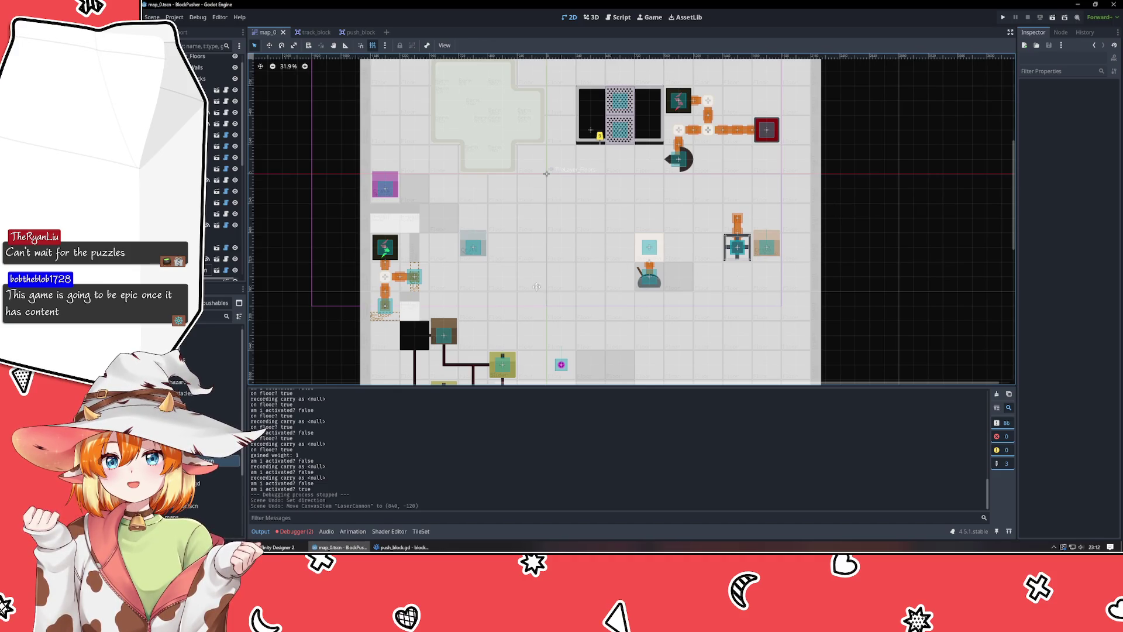
pyautogui.moveTo(537, 286); pyautogui.dragTo(543, 147)
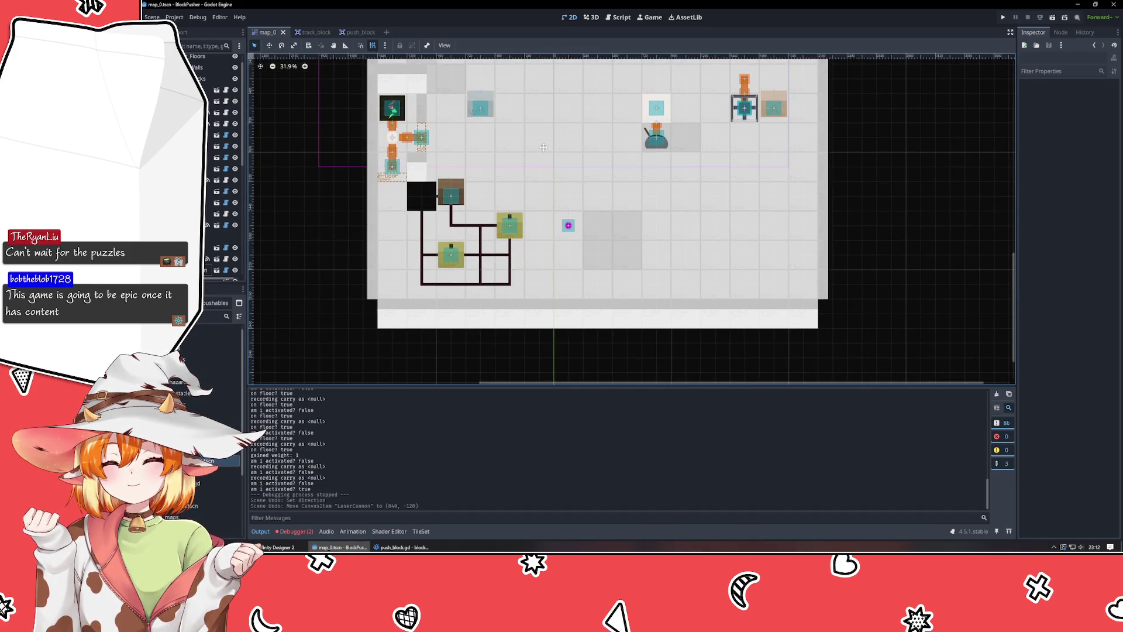
pyautogui.moveTo(543, 147)
pyautogui.mouseDown()
pyautogui.moveTo(597, 317)
pyautogui.moveTo(511, 169)
pyautogui.mouseUp()
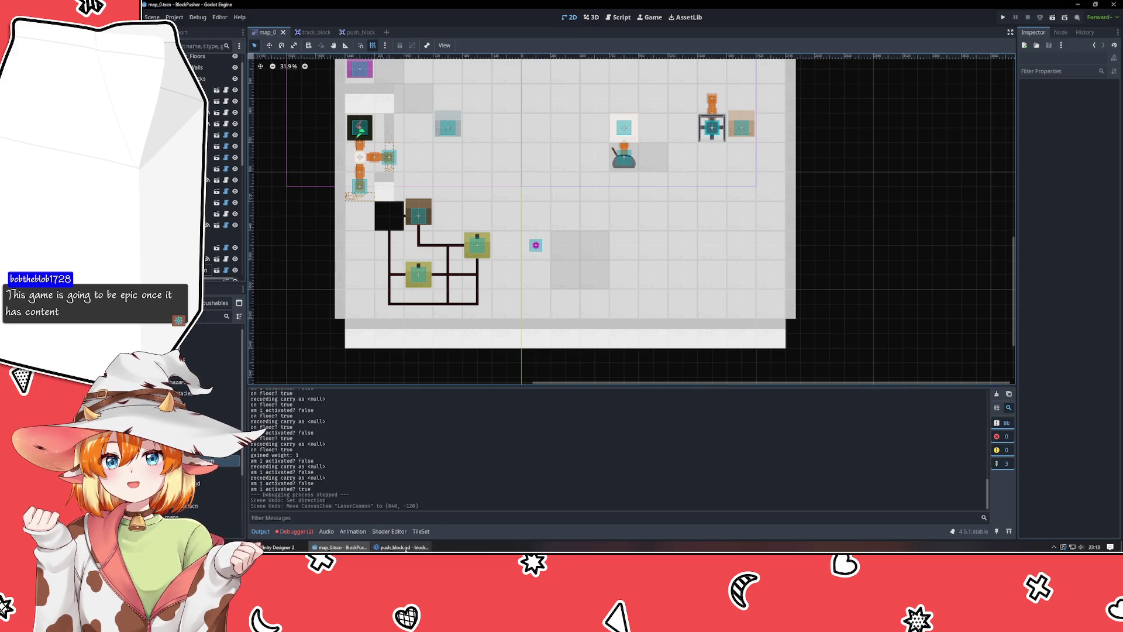
pyautogui.click(284, 547)
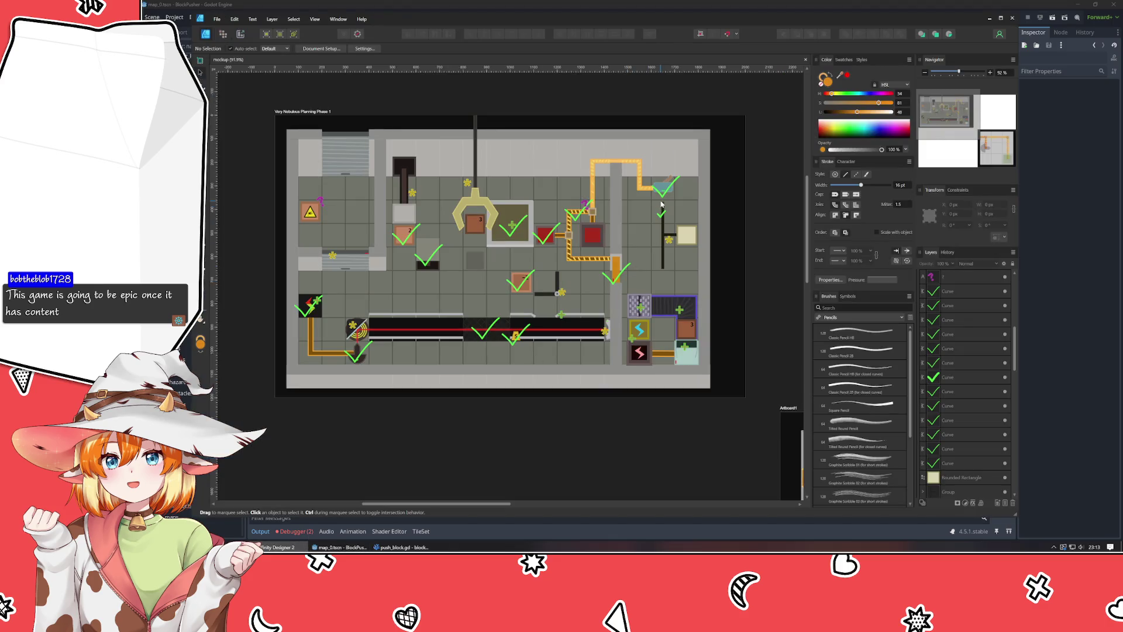
# Step: Enlarge a small green check mark to about 73 by 56 px and copy a check onto the beige box
pyautogui.click(661, 213)
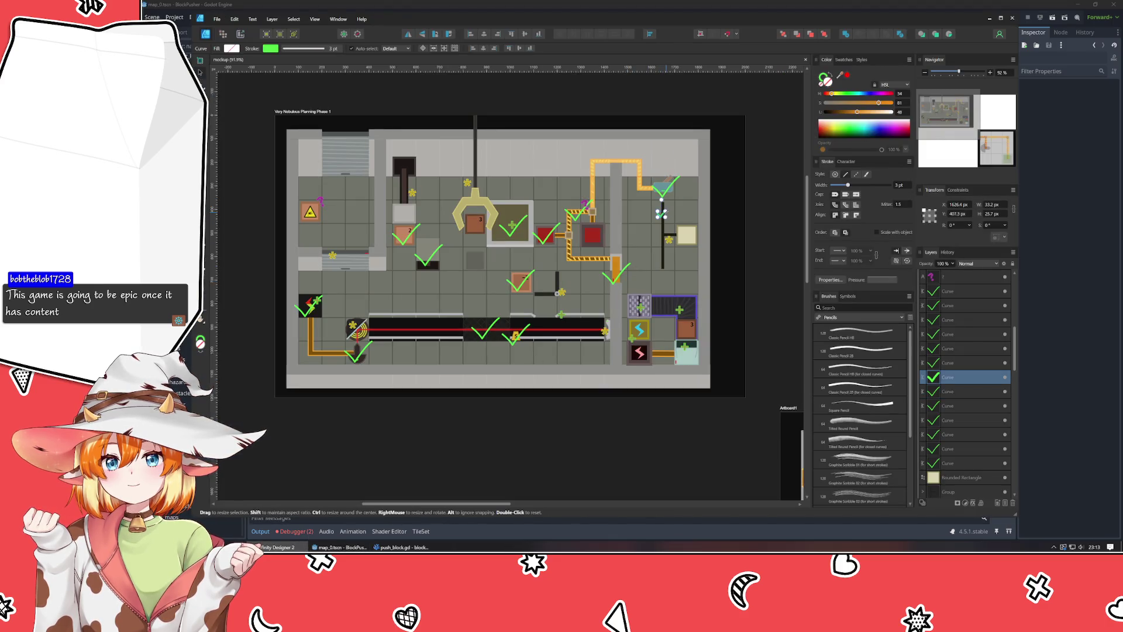
pyautogui.moveTo(663, 215)
pyautogui.mouseDown()
pyautogui.moveTo(677, 227)
pyautogui.moveTo(665, 228)
pyautogui.mouseUp()
pyautogui.click(618, 272)
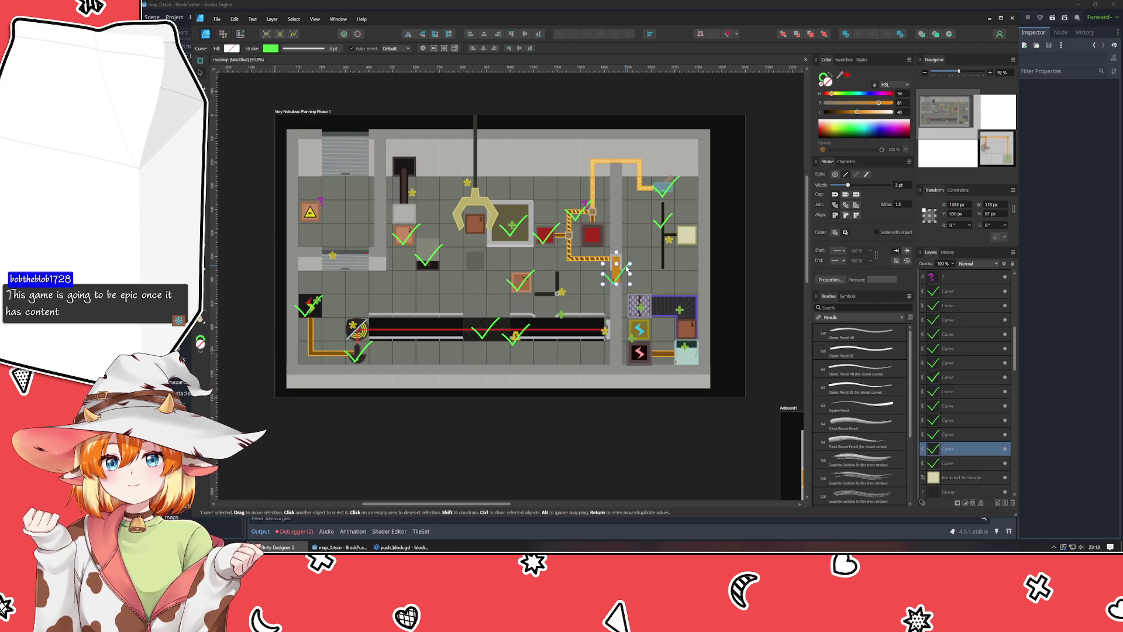
pyautogui.moveTo(626, 270); pyautogui.dragTo(695, 234)
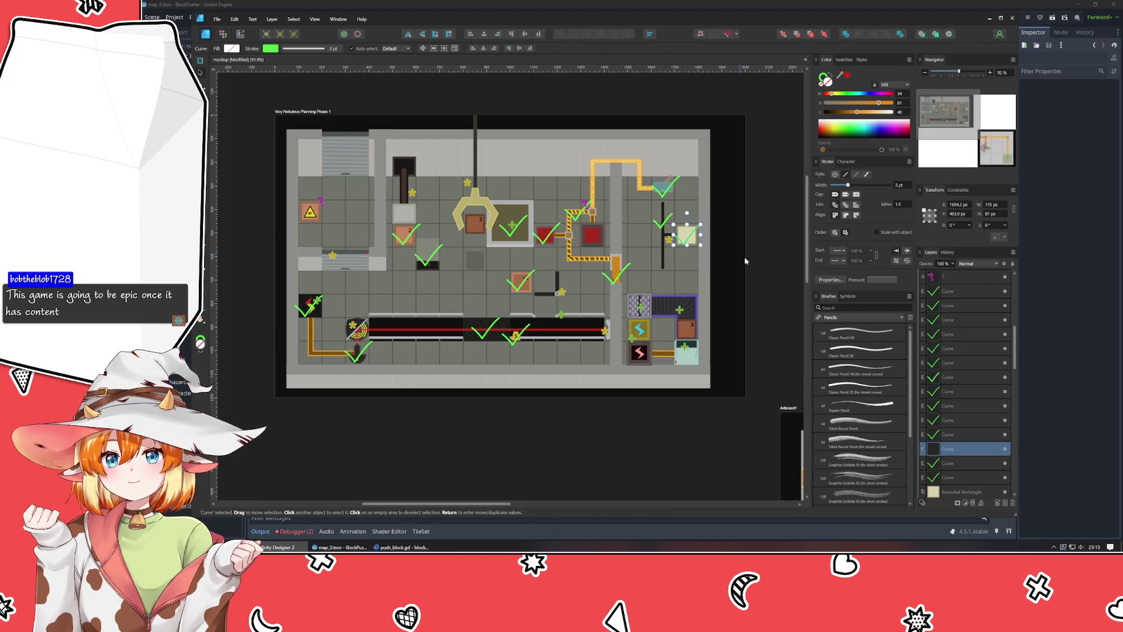
pyautogui.click(759, 272)
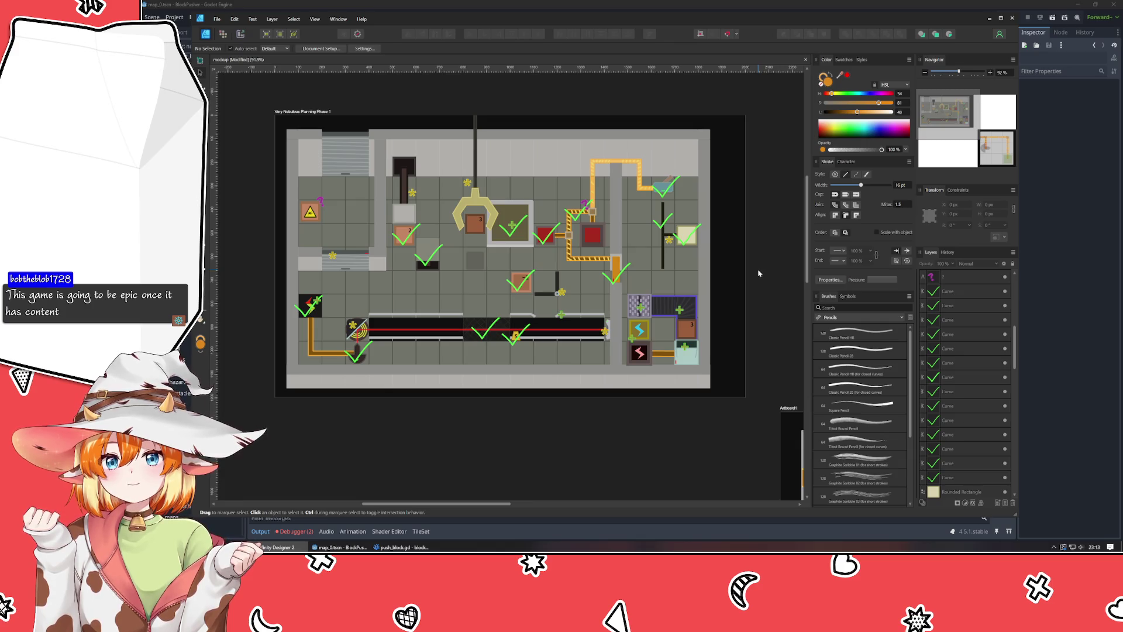
# Step: Place another copy of the green check mark on the red tile
pyautogui.click(576, 220)
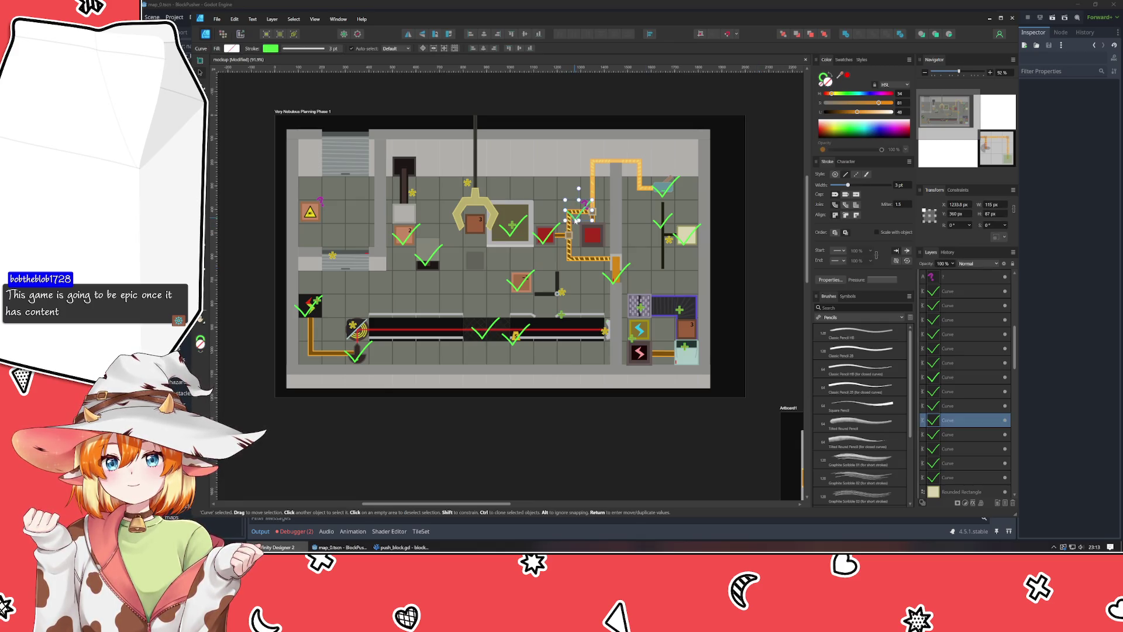
pyautogui.moveTo(577, 219); pyautogui.dragTo(593, 234)
pyautogui.click(742, 335)
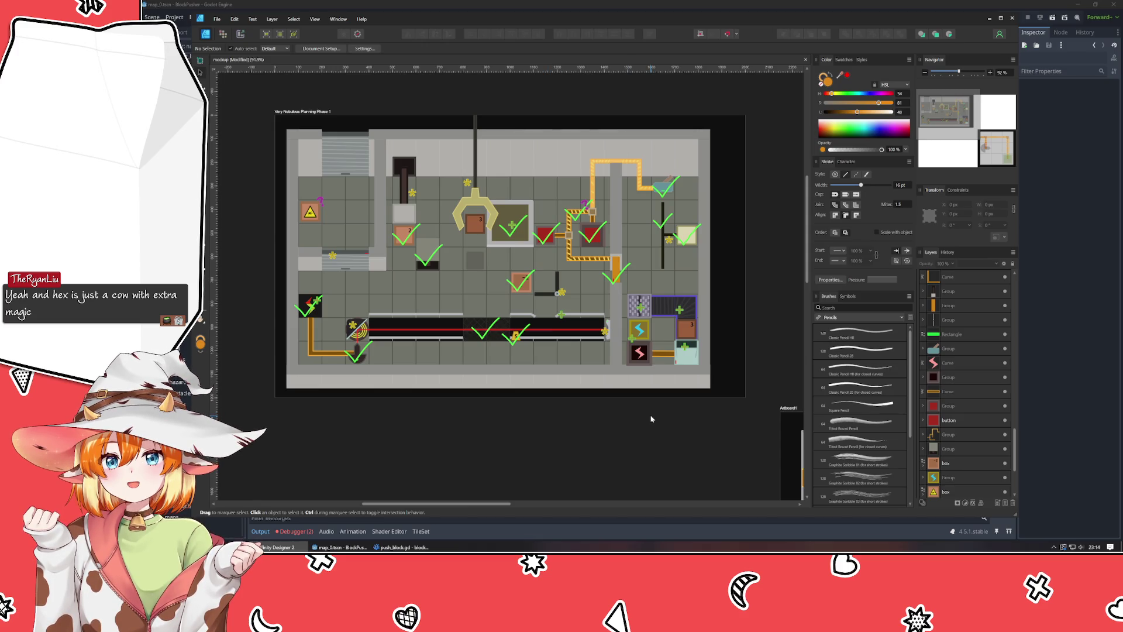
# Step: Copy a green check mark onto the lightning tile and make its stroke red
pyautogui.click(644, 351)
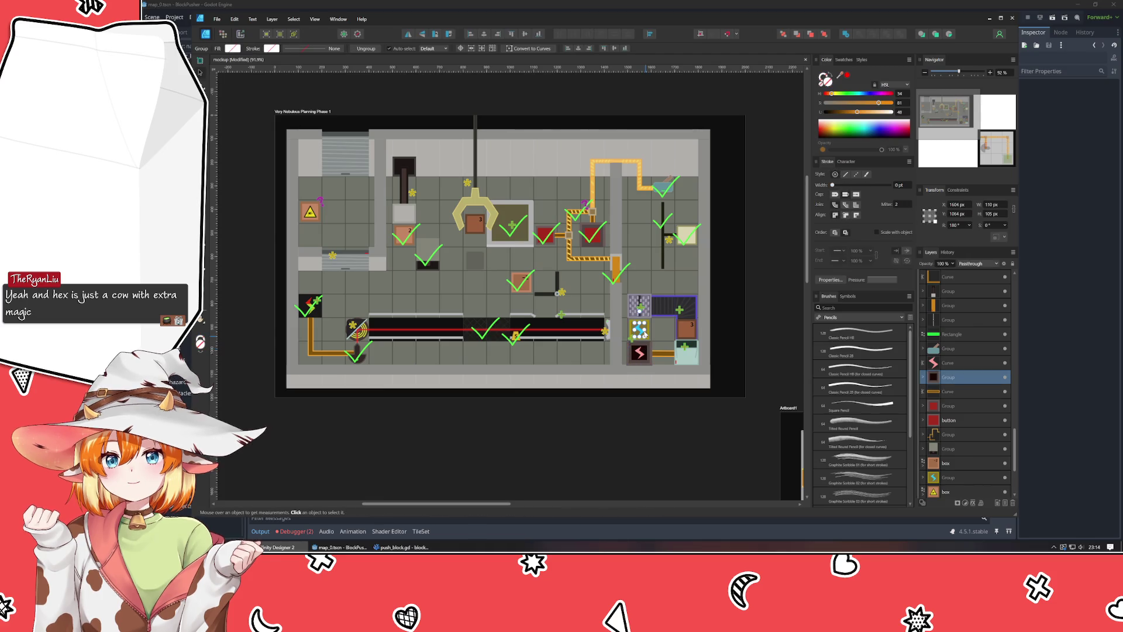
pyautogui.click(642, 410)
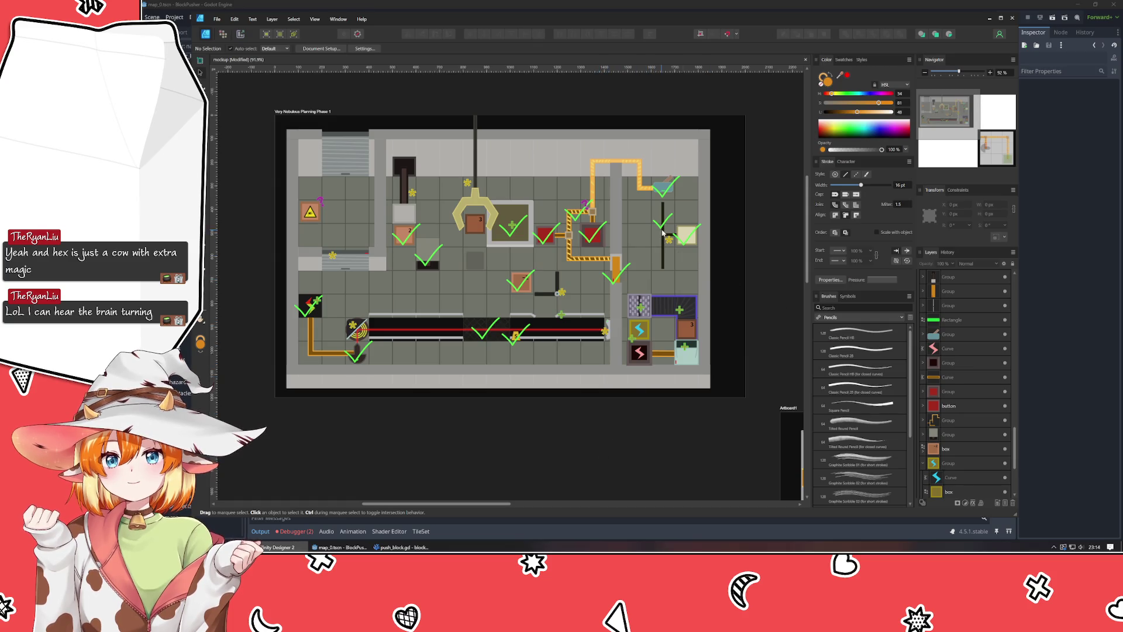
pyautogui.click(621, 272)
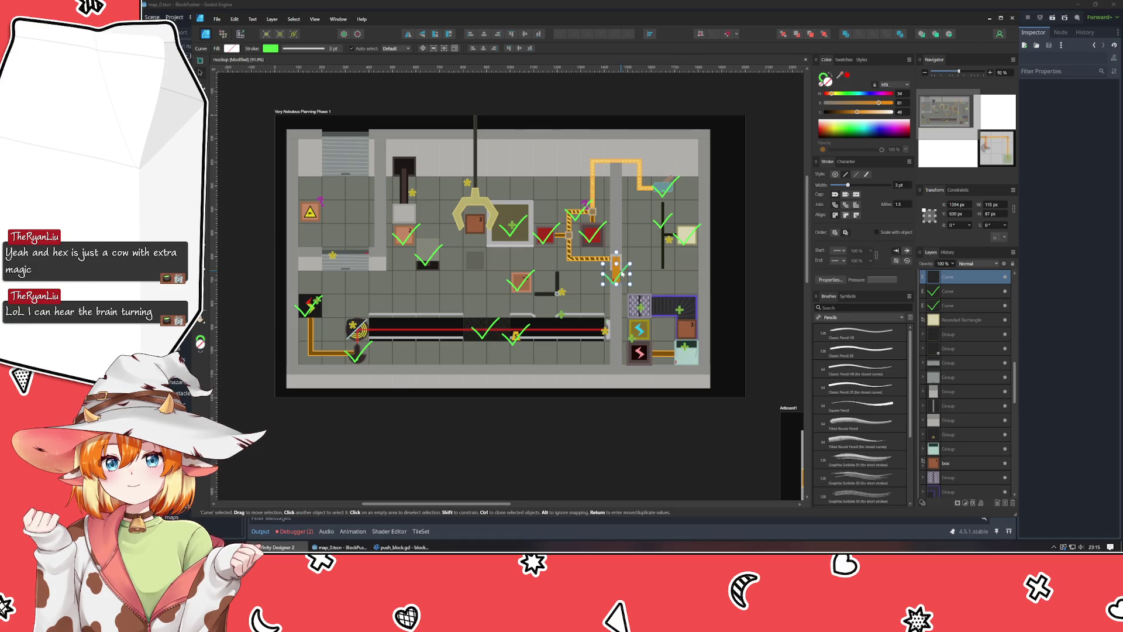
pyautogui.moveTo(623, 273)
pyautogui.mouseDown()
pyautogui.moveTo(661, 330)
pyautogui.moveTo(646, 345)
pyautogui.mouseUp()
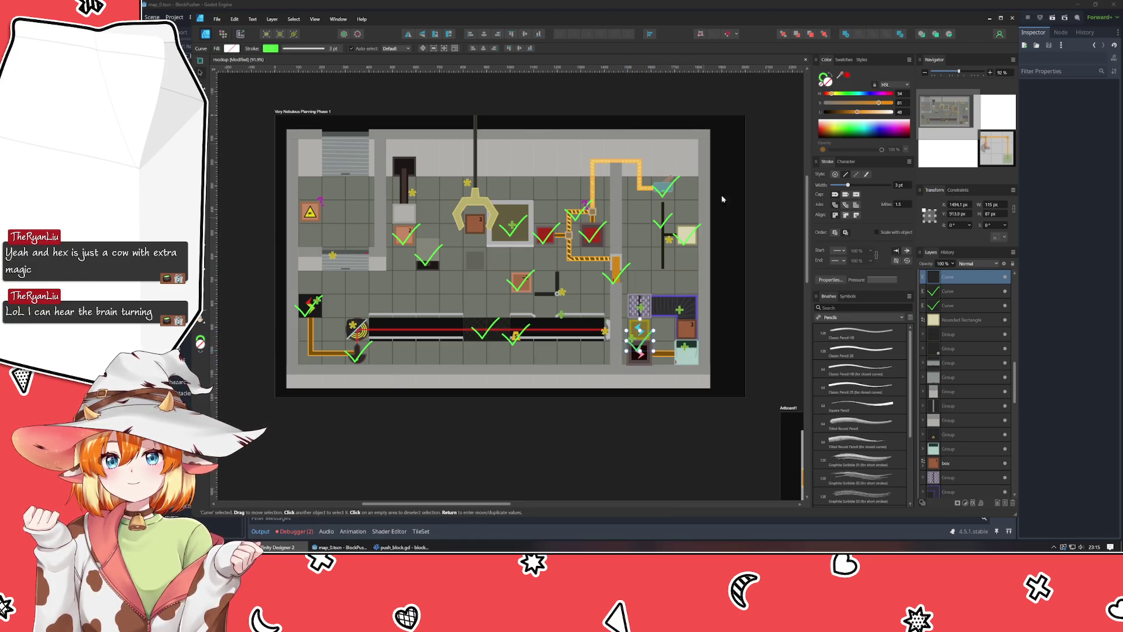
pyautogui.click(847, 75)
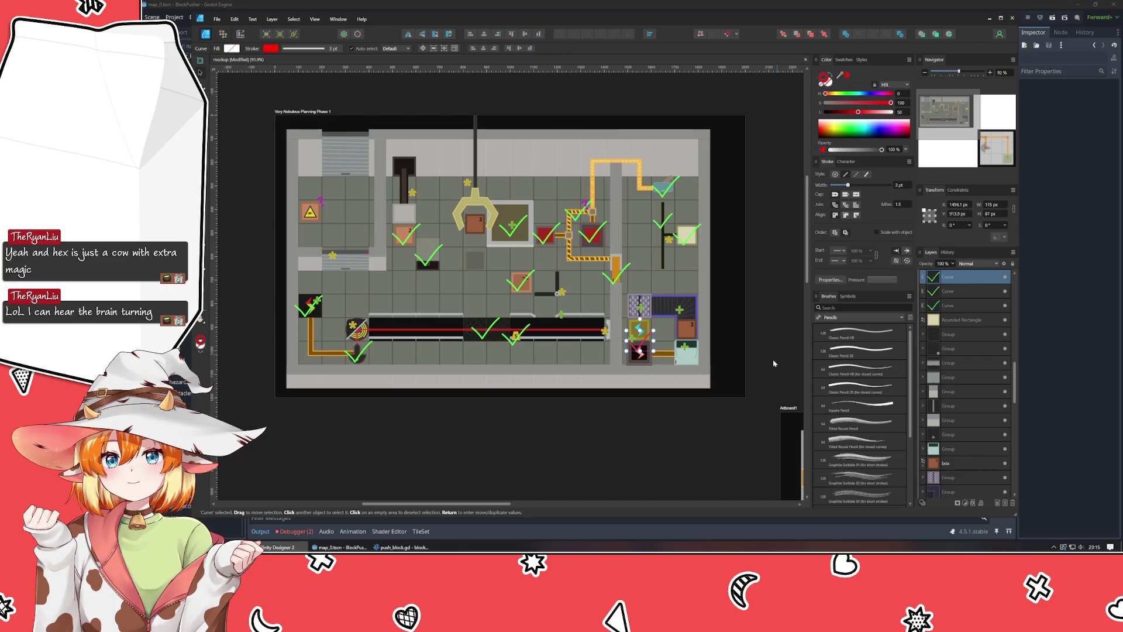
pyautogui.click(725, 413)
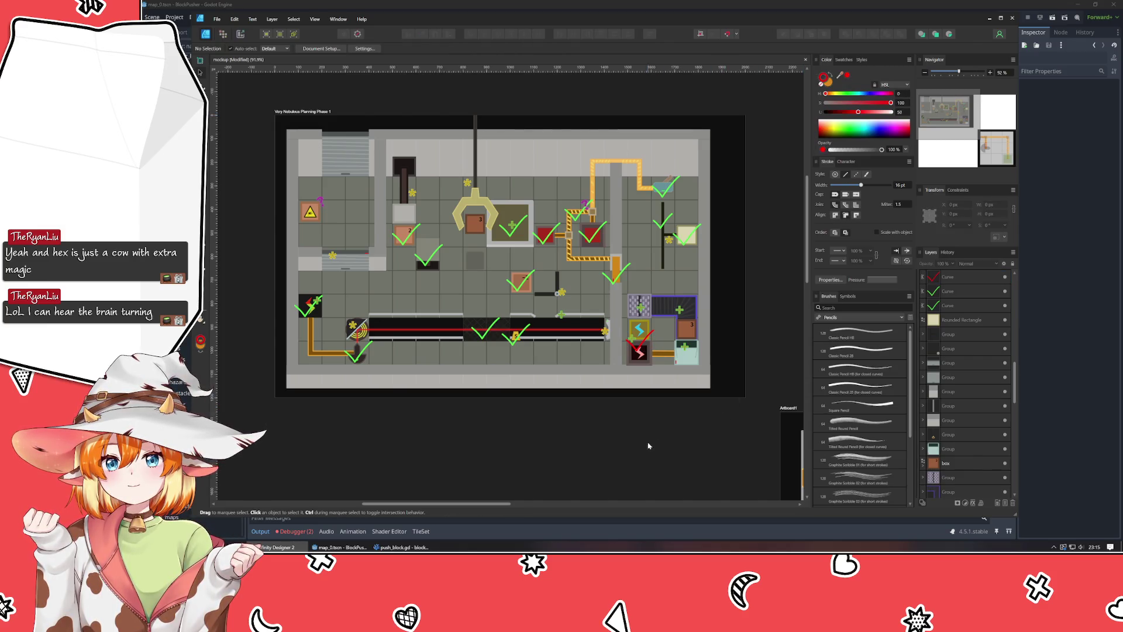
# Step: Narrow the red check mark slightly with a side handle and save the mockup
pyautogui.scroll(2, 656, 418)
pyautogui.scroll(-2, 658, 410)
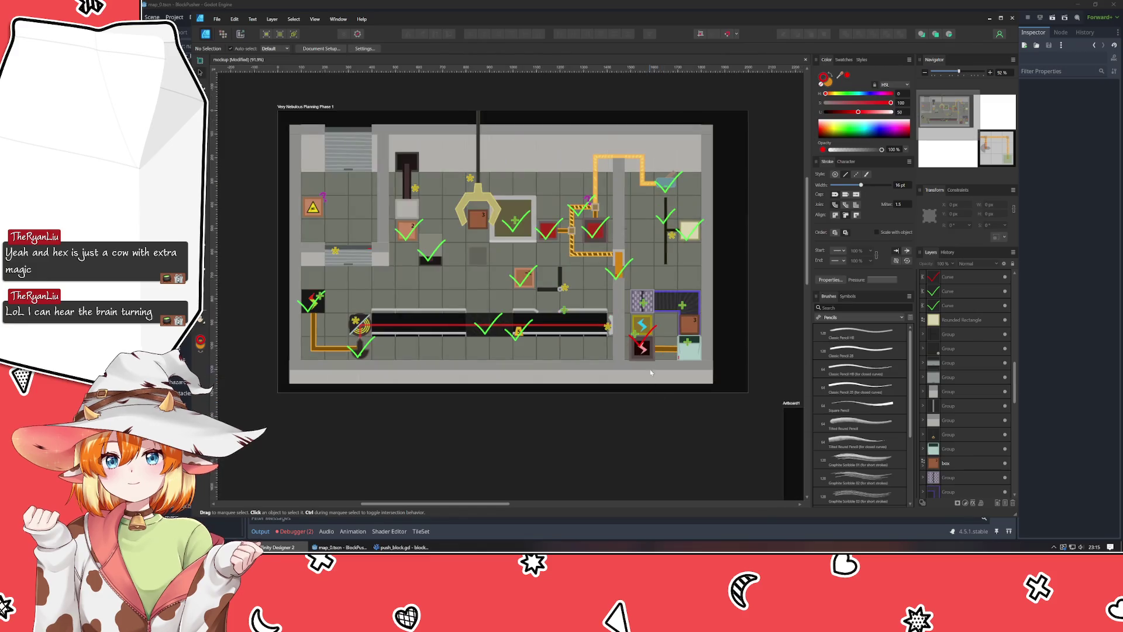
pyautogui.click(645, 341)
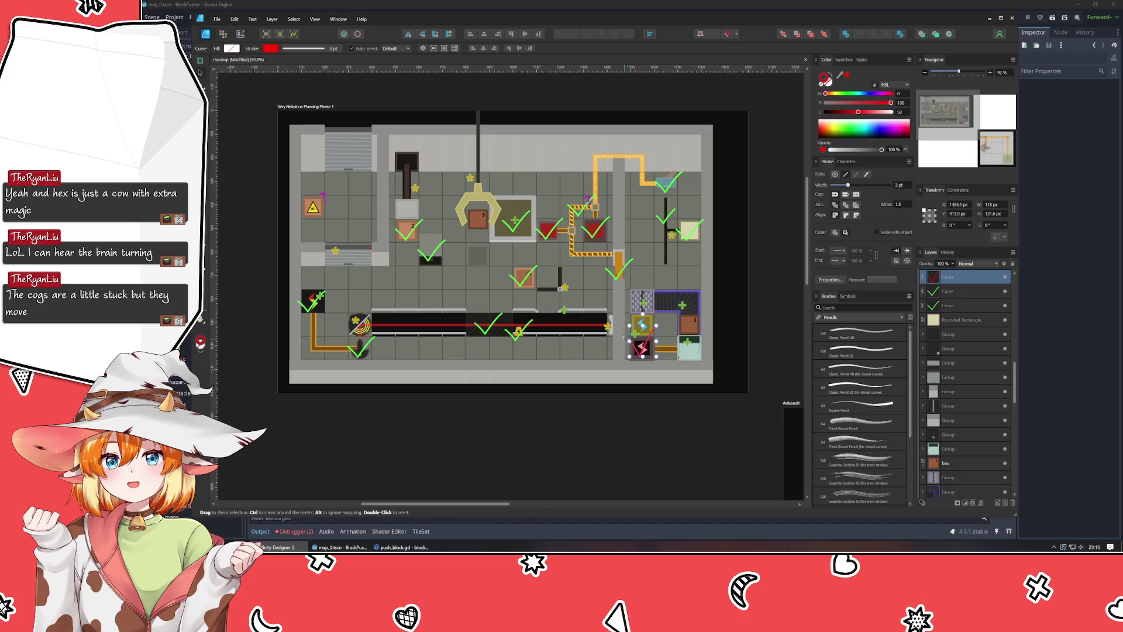
pyautogui.moveTo(631, 341)
pyautogui.mouseDown()
pyautogui.moveTo(644, 310)
pyautogui.moveTo(651, 338)
pyautogui.mouseUp()
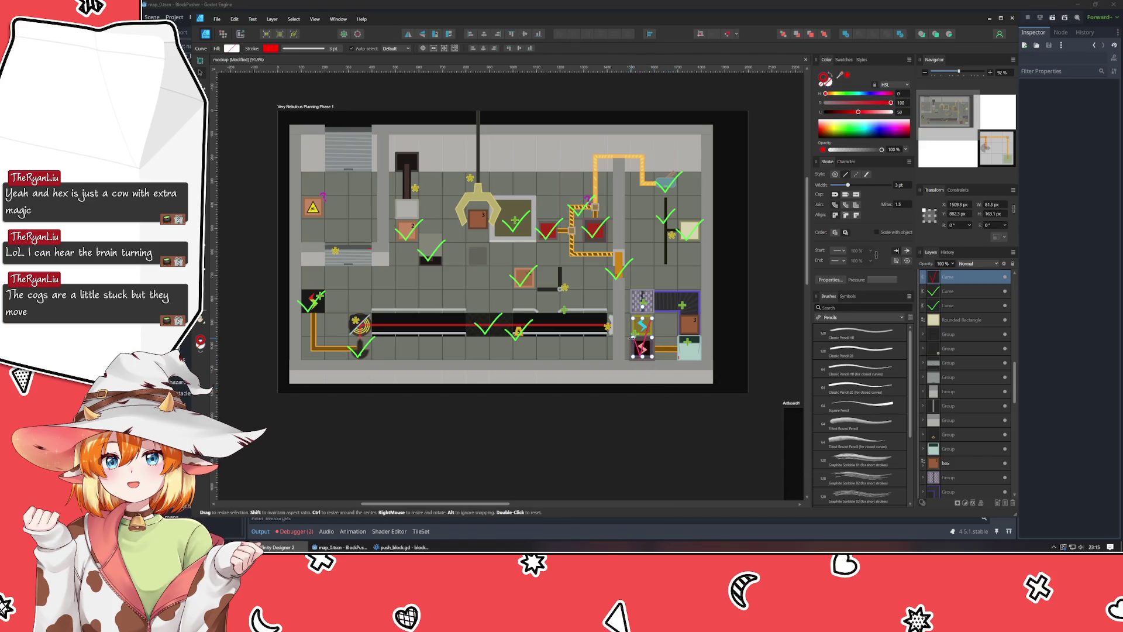
pyautogui.click(627, 408)
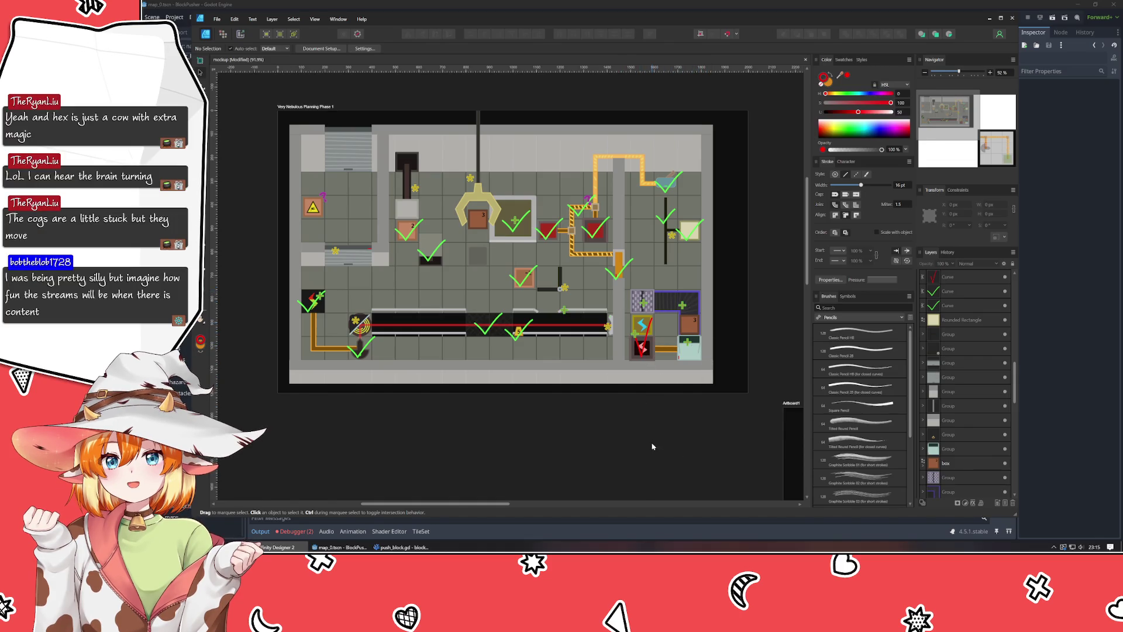
pyautogui.hotkey('ctrl', 's')
pyautogui.moveTo(314, 414)
pyautogui.mouseDown()
pyautogui.moveTo(766, 496)
pyautogui.moveTo(763, 486)
pyautogui.moveTo(566, 472)
pyautogui.mouseUp()
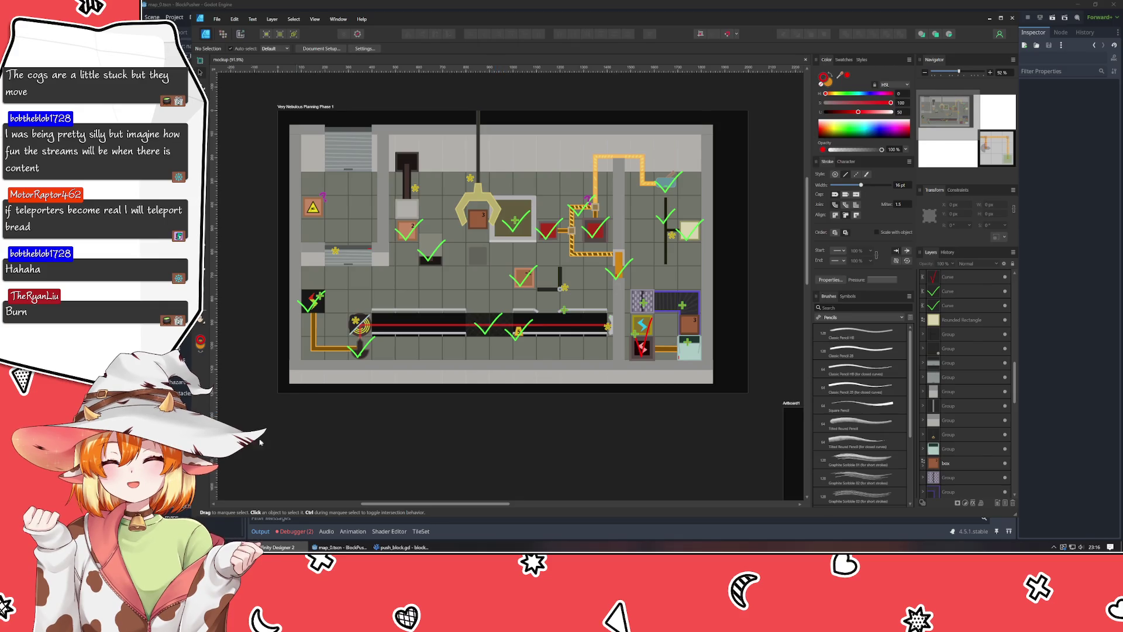
pyautogui.moveTo(309, 472)
pyautogui.mouseDown()
pyautogui.moveTo(678, 464)
pyautogui.moveTo(758, 416)
pyautogui.mouseUp()
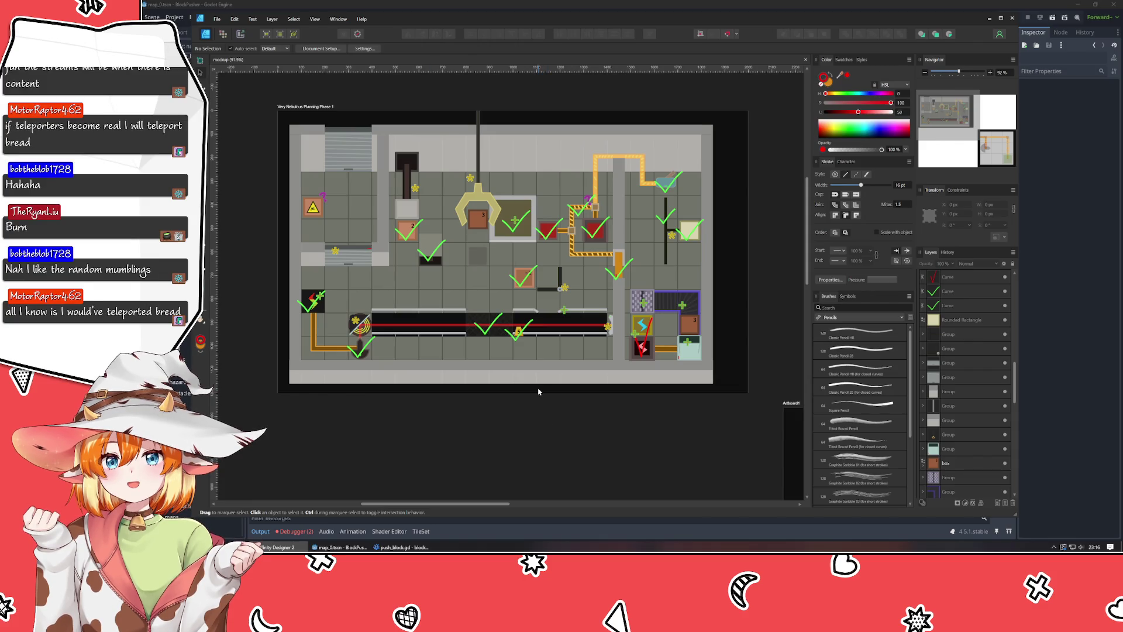
pyautogui.scroll(2, 539, 391)
pyautogui.moveTo(539, 391)
pyautogui.mouseDown()
pyautogui.moveTo(538, 410)
pyautogui.moveTo(466, 484)
pyautogui.moveTo(490, 445)
pyautogui.mouseUp()
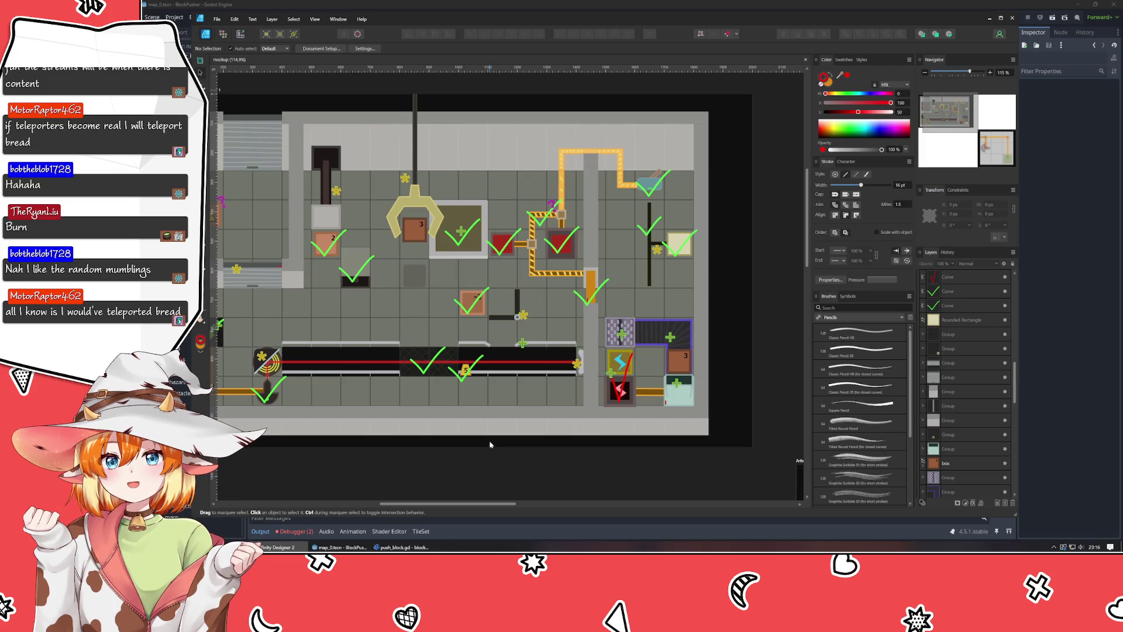
pyautogui.moveTo(491, 445)
pyautogui.mouseDown()
pyautogui.moveTo(622, 441)
pyautogui.moveTo(554, 445)
pyautogui.moveTo(598, 480)
pyautogui.mouseUp()
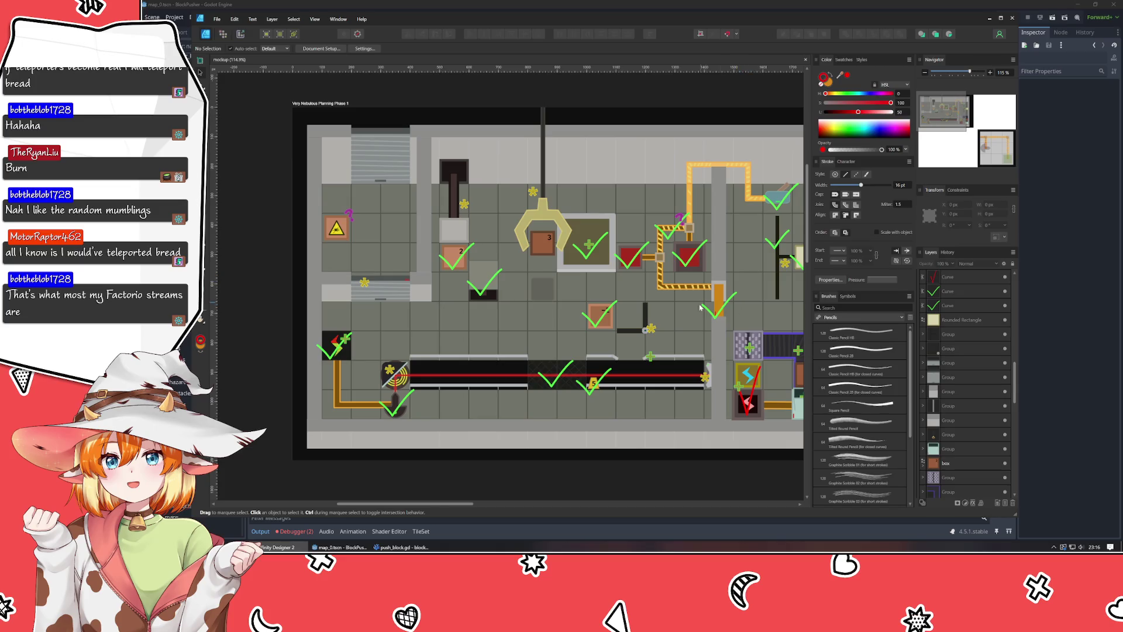
pyautogui.hscroll(2, 605, 463)
pyautogui.scroll(-1, 605, 463)
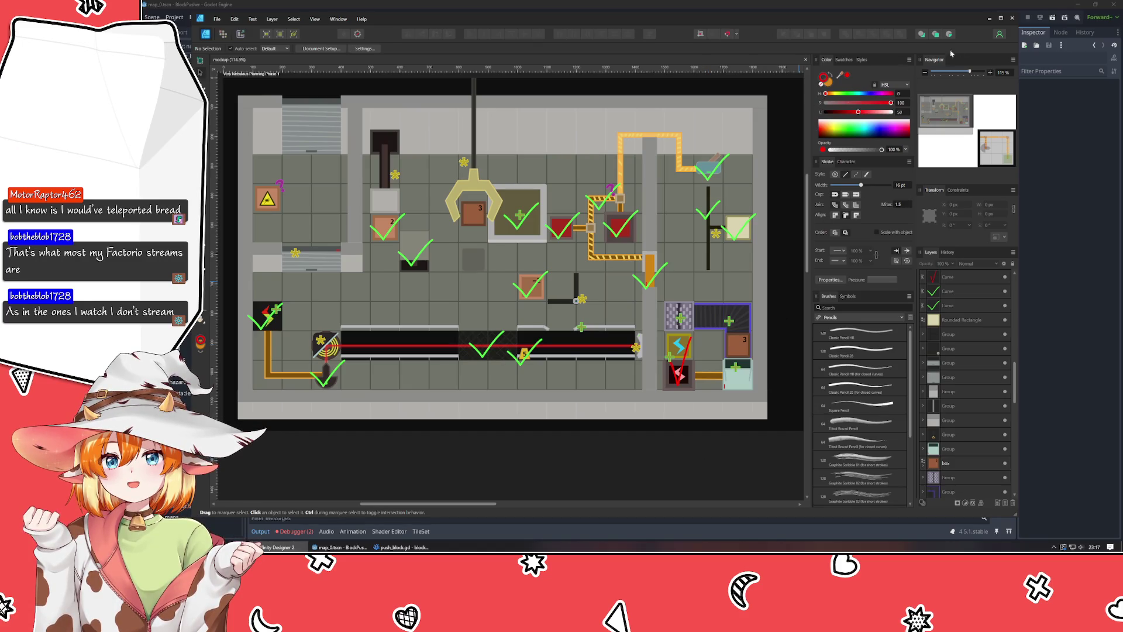
pyautogui.click(989, 18)
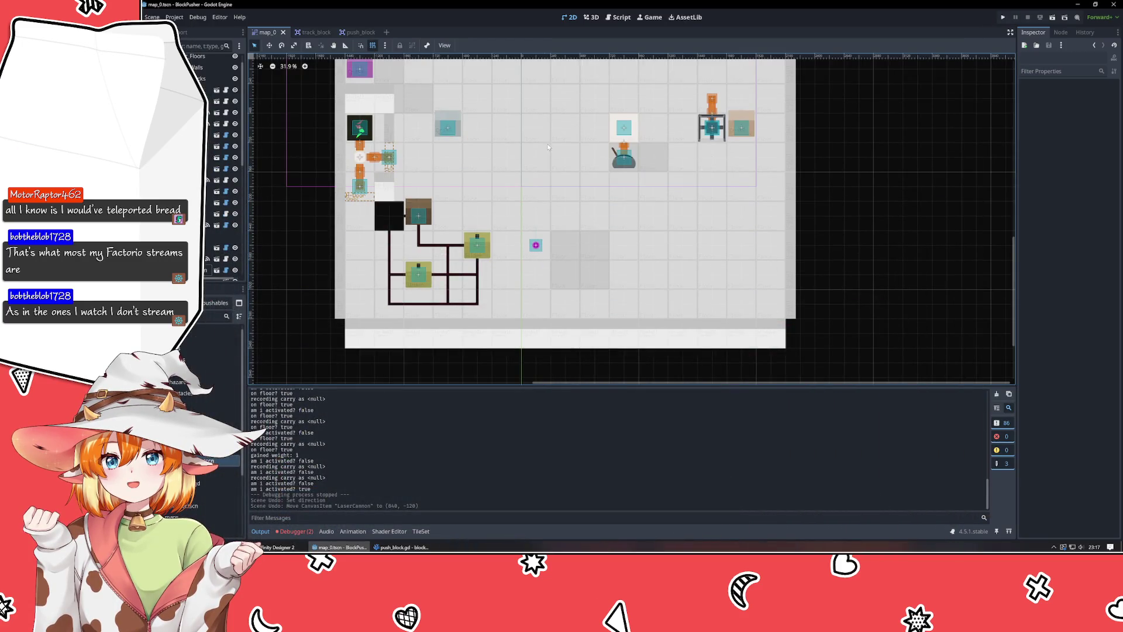
# Step: Move the SignPost node under a new parent in the Scene dock and select three Node2D nodes
pyautogui.scroll(3, 571, 240)
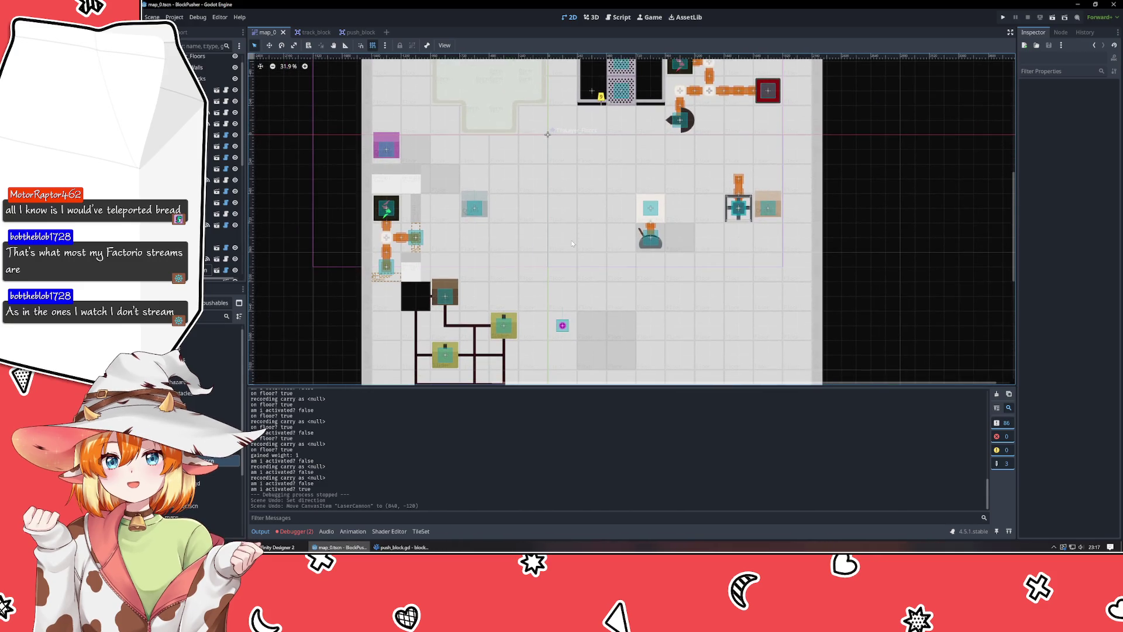
pyautogui.scroll(-2, 571, 241)
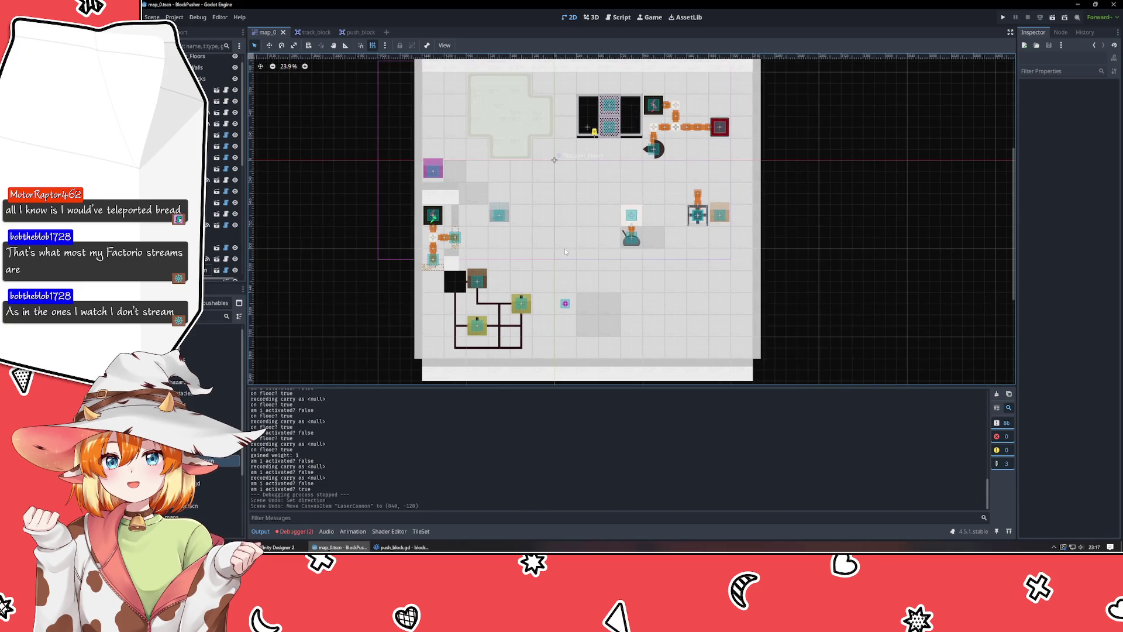
pyautogui.hscroll(4, 565, 251)
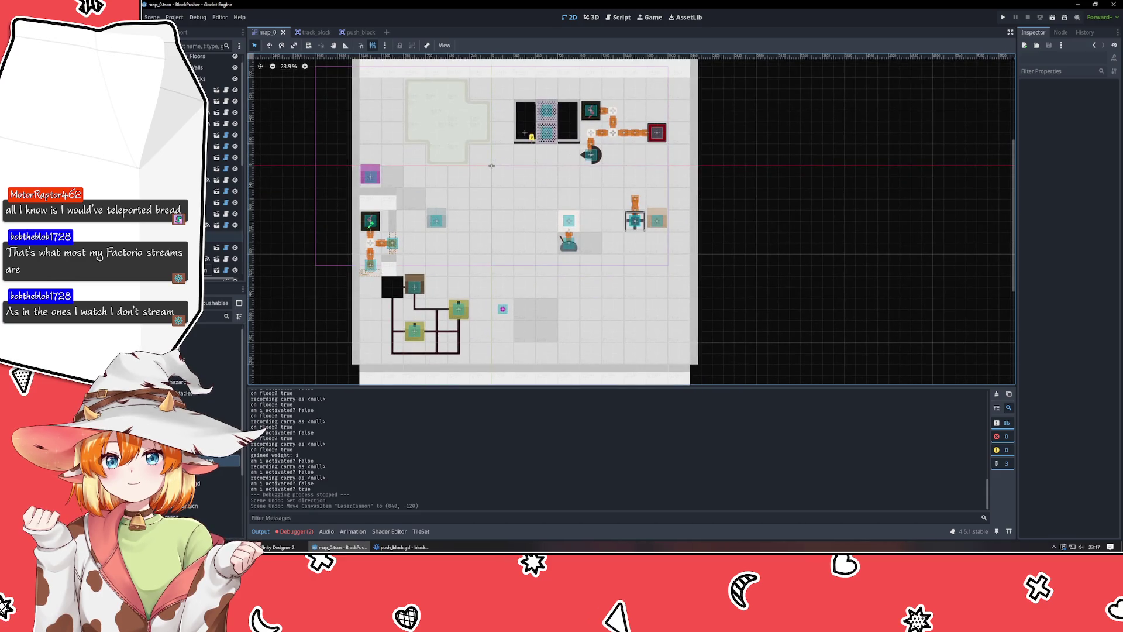
pyautogui.click(222, 236)
pyautogui.scroll(-2, 225, 176)
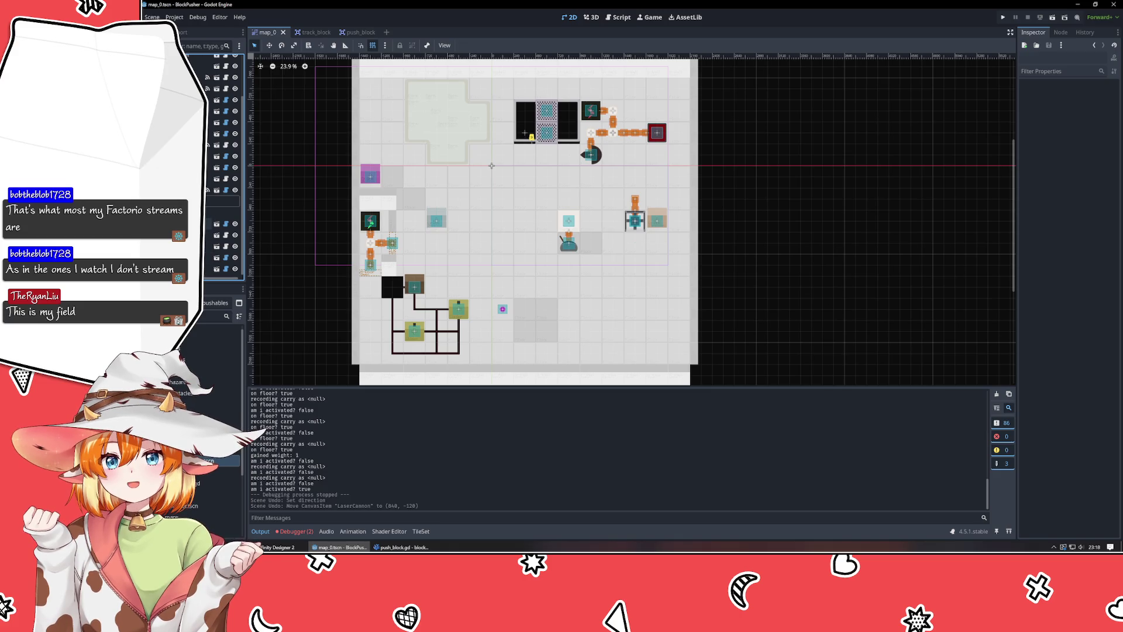
pyautogui.moveTo(193, 224); pyautogui.dragTo(194, 97)
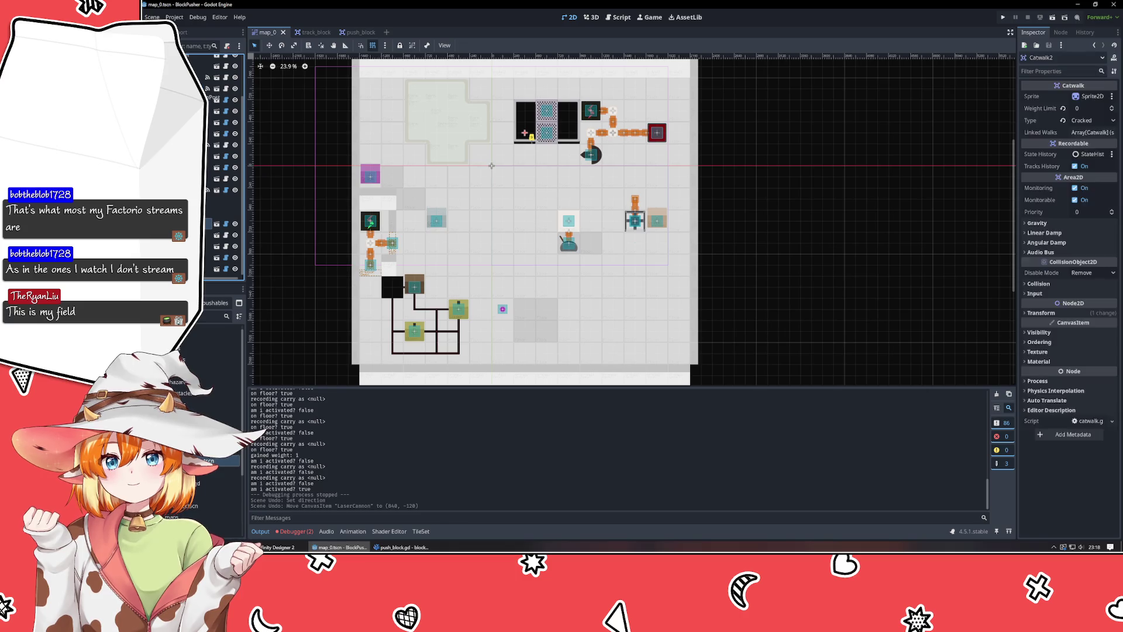
pyautogui.keyDown('shift'); pyautogui.click(199, 77); pyautogui.keyUp('shift')
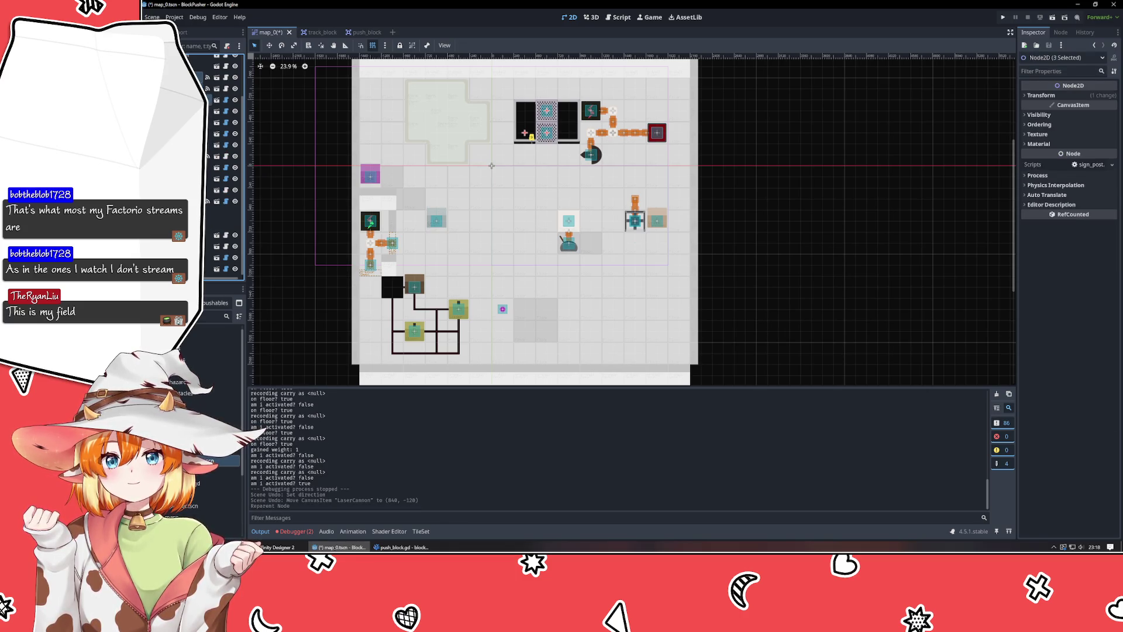
# Step: Deselect, save map_0, and inspect the Conduit2 and Conduit13 nodes' properties
pyautogui.click(286, 290)
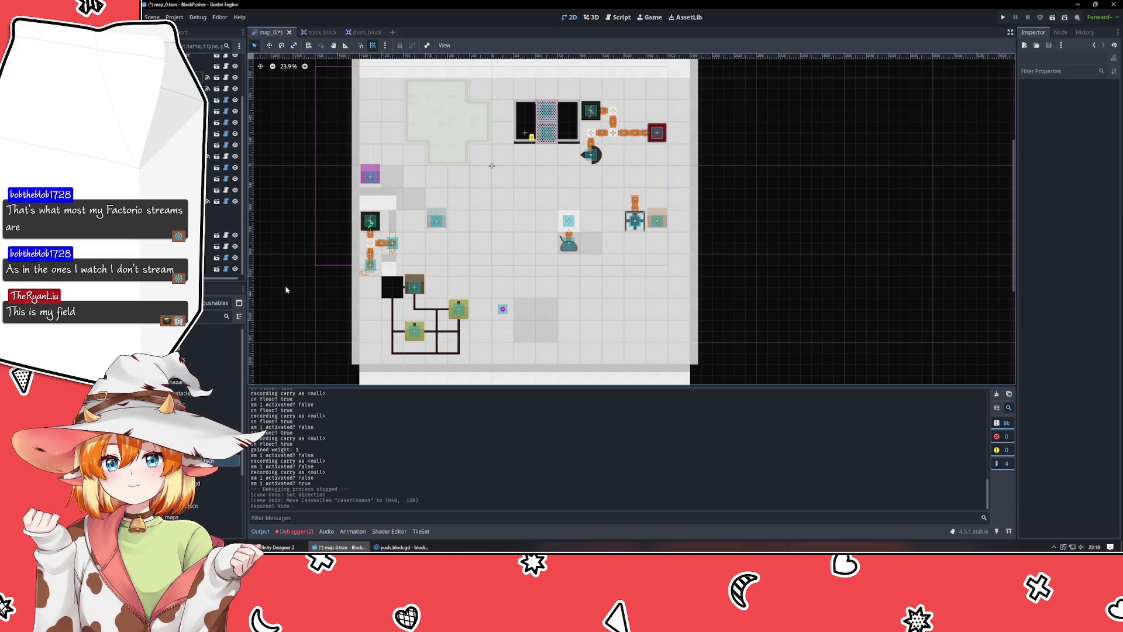
pyautogui.hotkey('ctrl', 's')
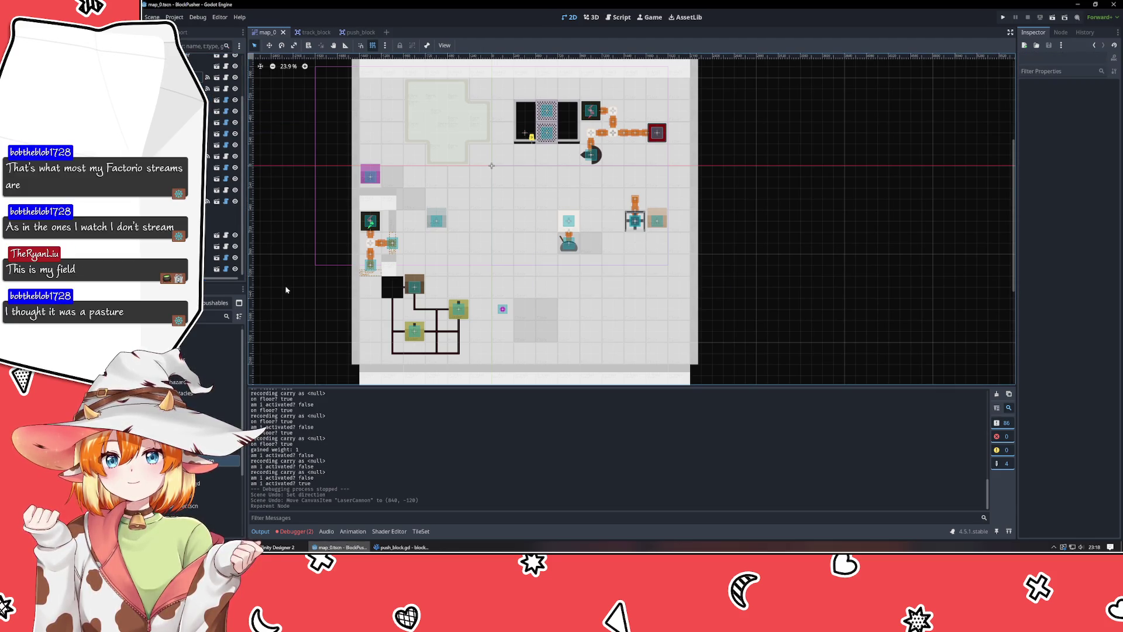
pyautogui.click(209, 246)
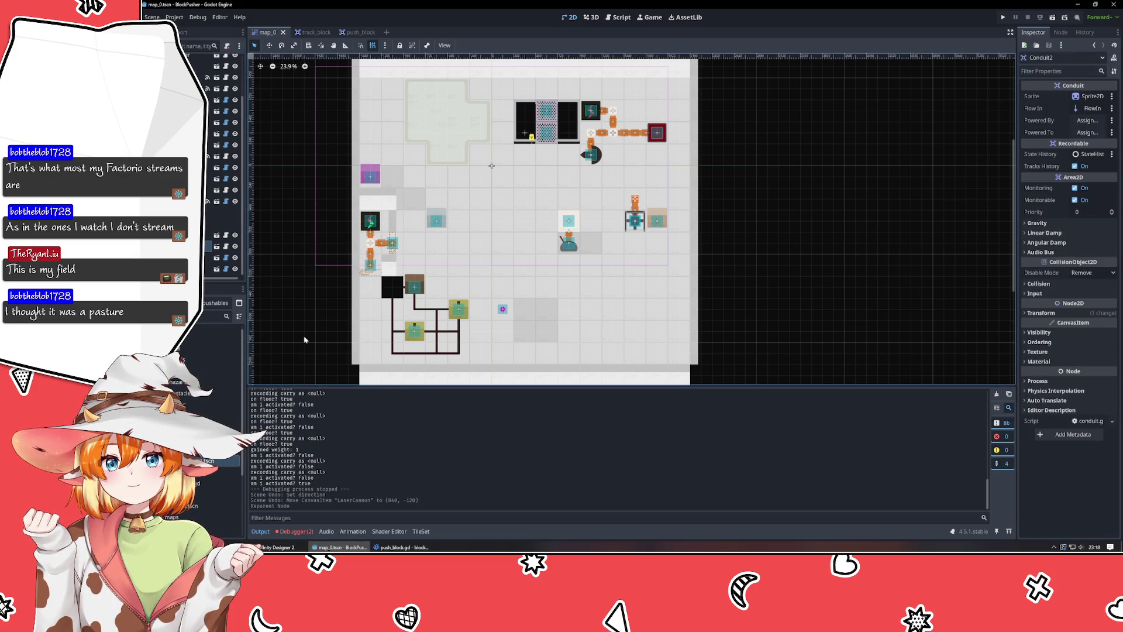
pyautogui.click(208, 190)
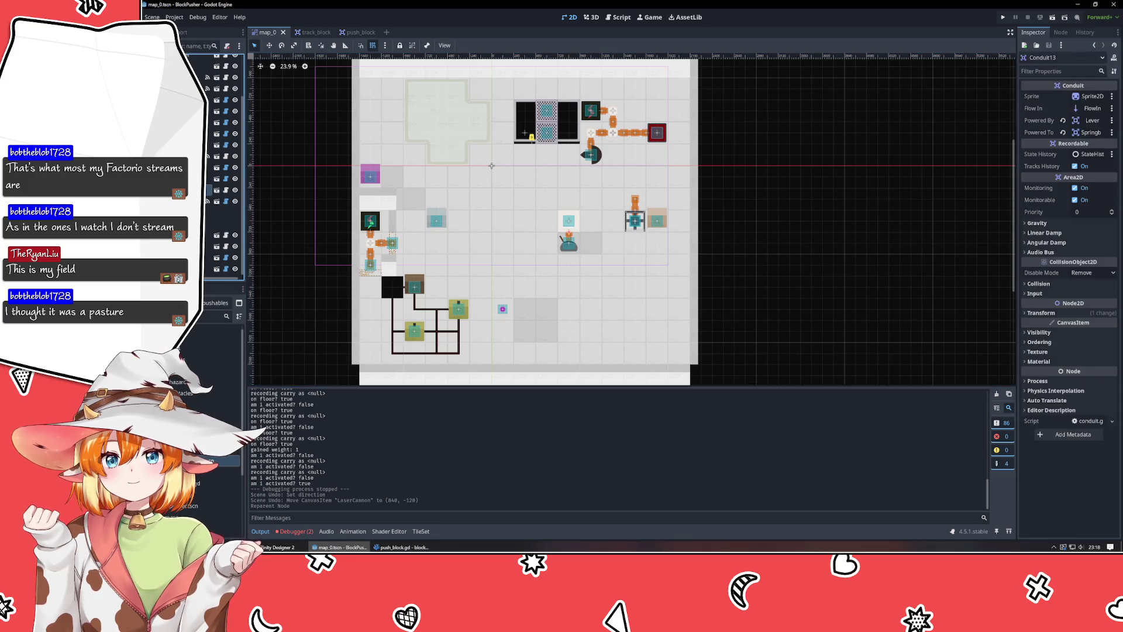
pyautogui.click(287, 337)
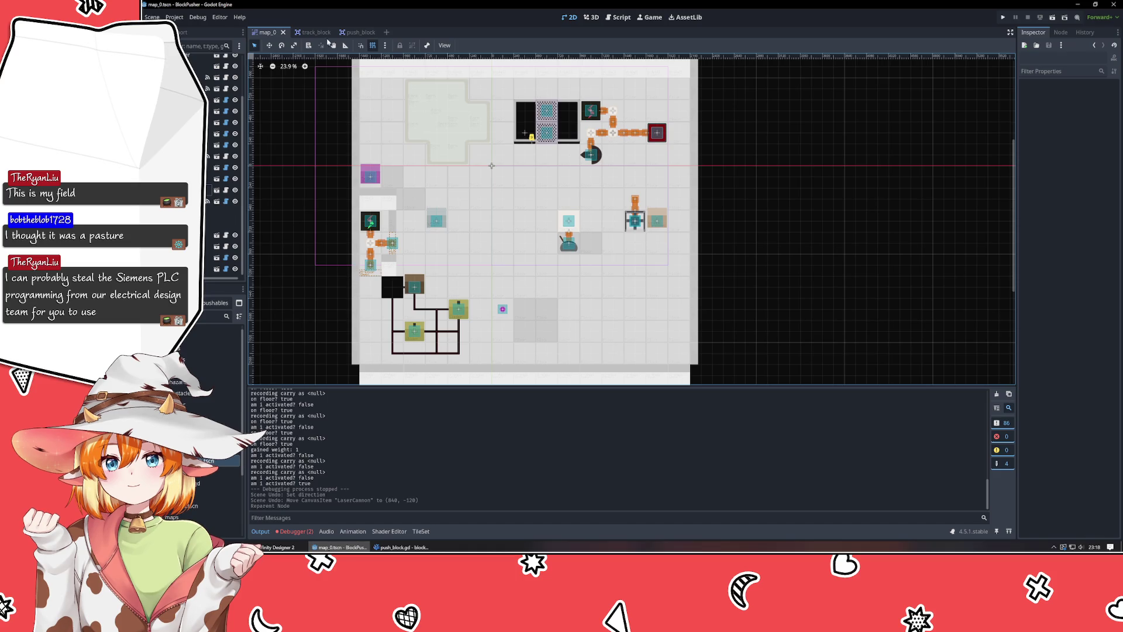
# Step: Close the track_block and push_block scene tabs and deselect everything on the map_0 level
pyautogui.click(315, 33)
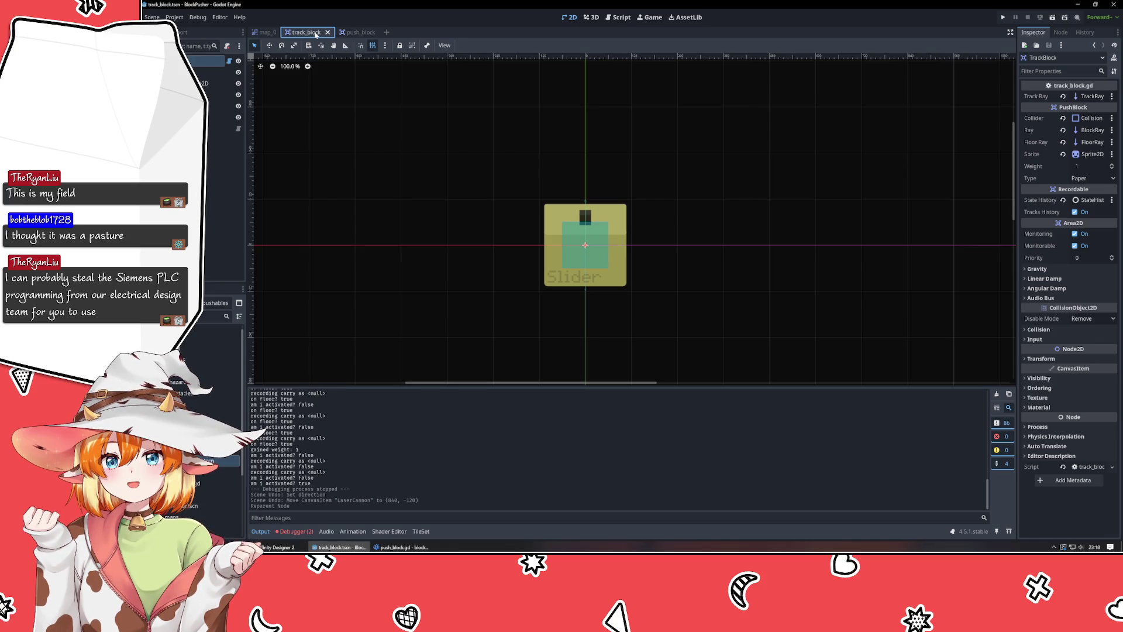
pyautogui.click(328, 32)
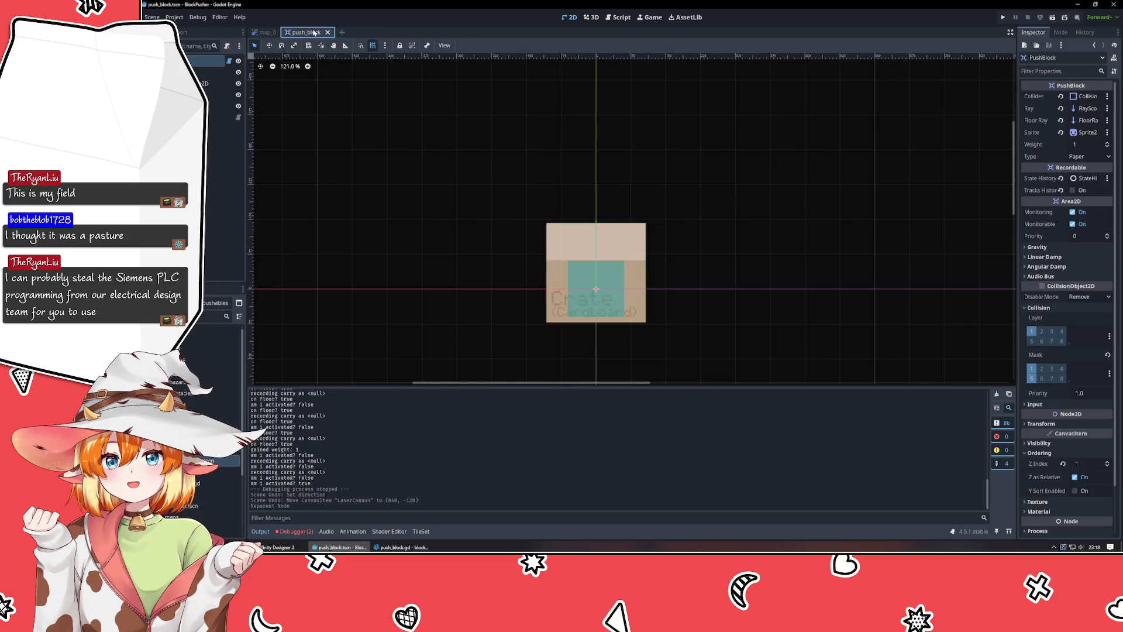
pyautogui.click(327, 32)
pyautogui.moveTo(282, 252); pyautogui.dragTo(338, 338)
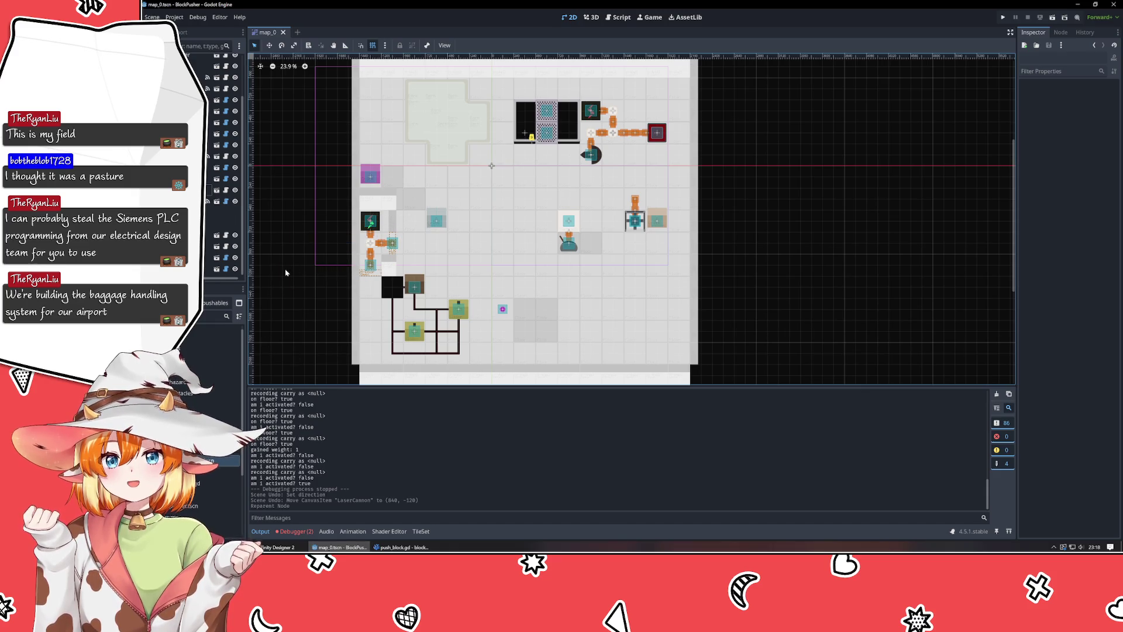
pyautogui.moveTo(291, 268); pyautogui.dragTo(415, 206)
pyautogui.moveTo(387, 277); pyautogui.dragTo(319, 206)
pyautogui.click(320, 231)
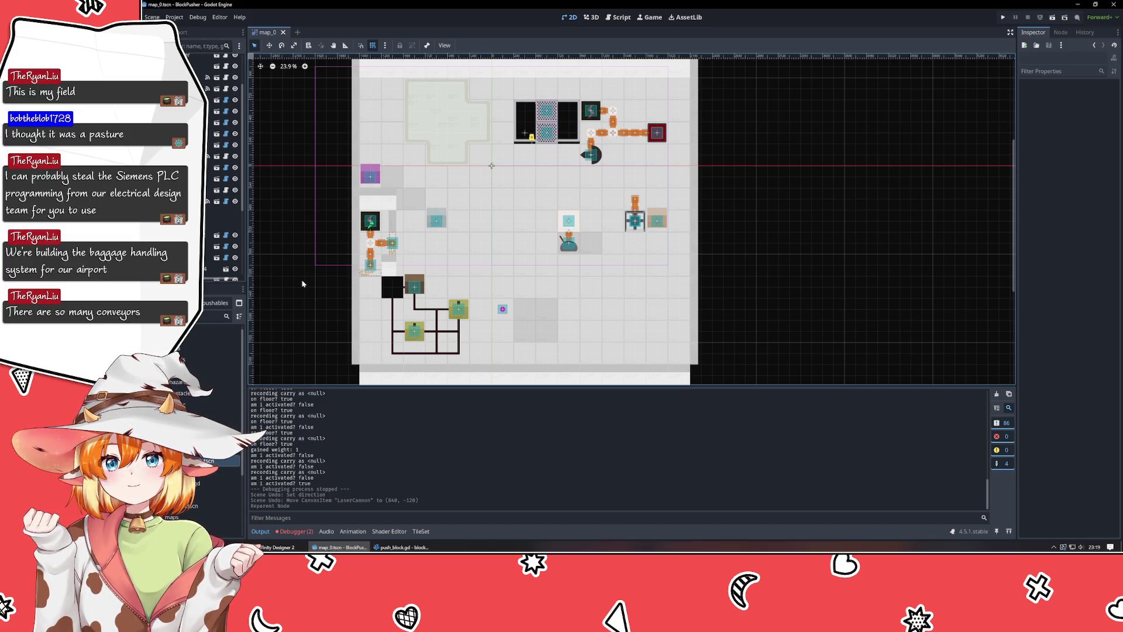
pyautogui.moveTo(293, 300)
pyautogui.mouseDown()
pyautogui.moveTo(330, 177)
pyautogui.moveTo(354, 156)
pyautogui.mouseUp()
pyautogui.click(306, 312)
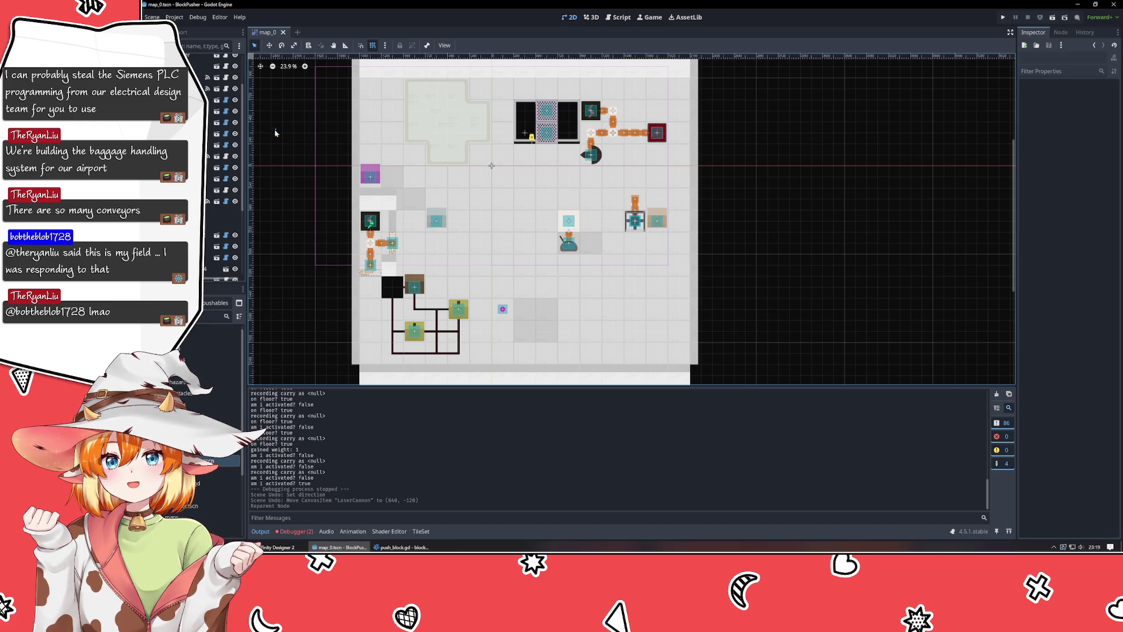
pyautogui.moveTo(275, 129); pyautogui.dragTo(343, 310)
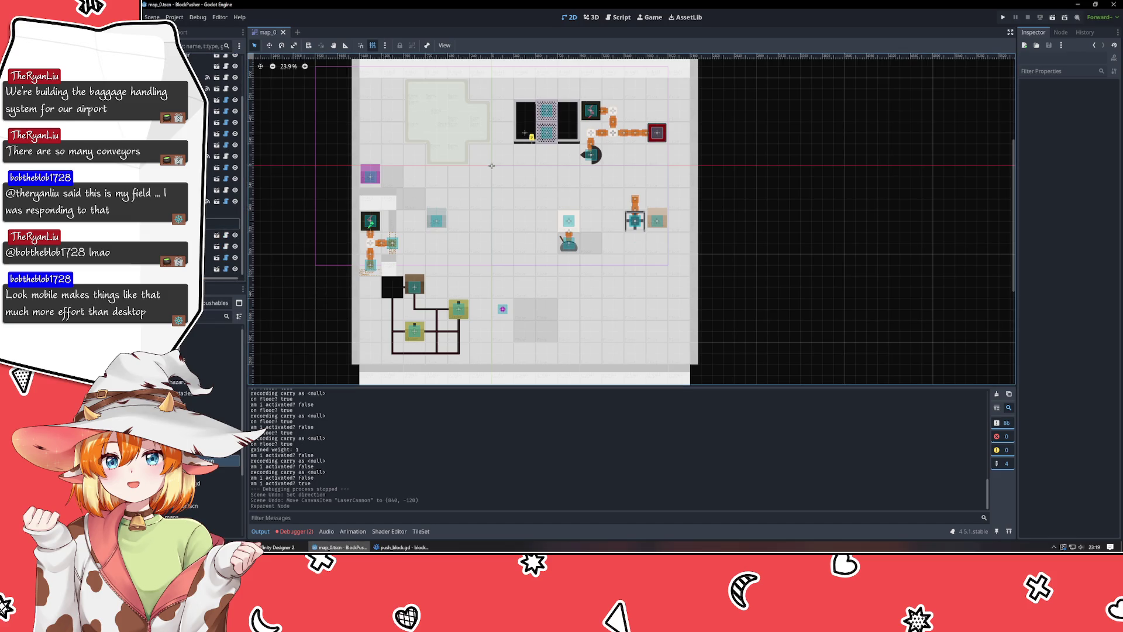
pyautogui.moveTo(301, 187)
pyautogui.mouseDown()
pyautogui.moveTo(309, 205)
pyautogui.moveTo(314, 131)
pyautogui.moveTo(338, 246)
pyautogui.mouseUp()
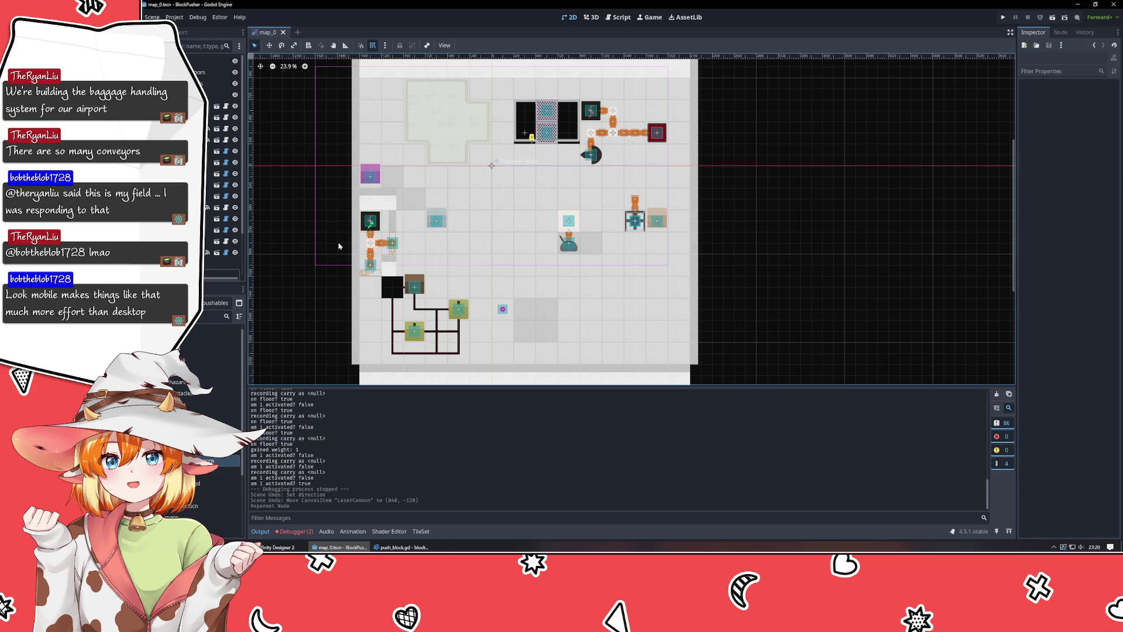
pyautogui.click(206, 106)
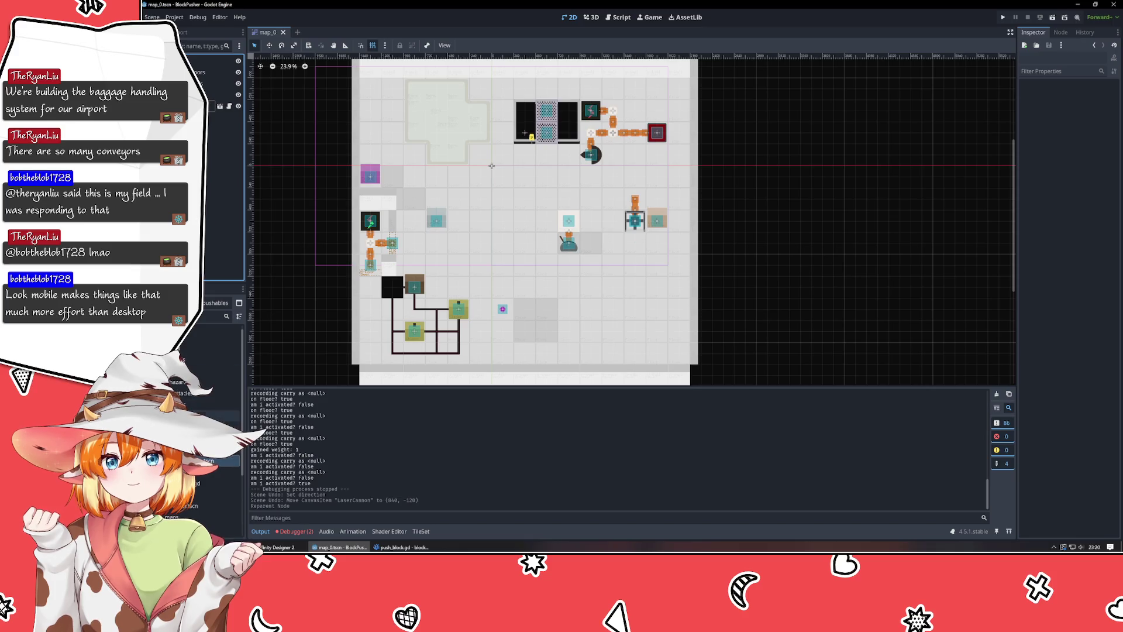
pyautogui.click(216, 415)
pyautogui.click(222, 381)
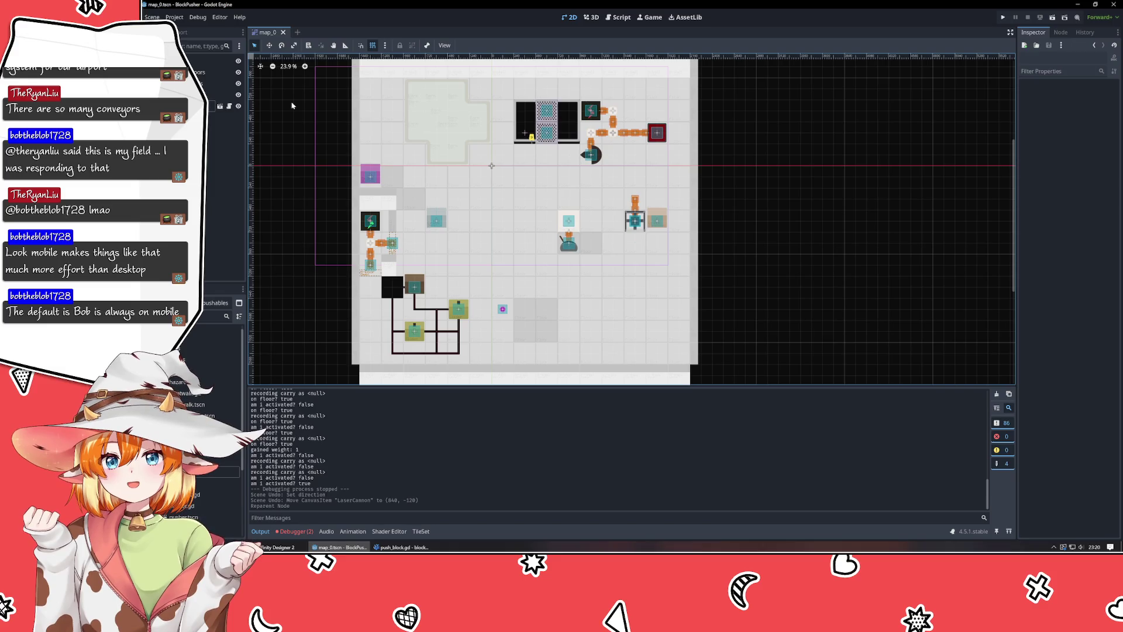
pyautogui.click(297, 32)
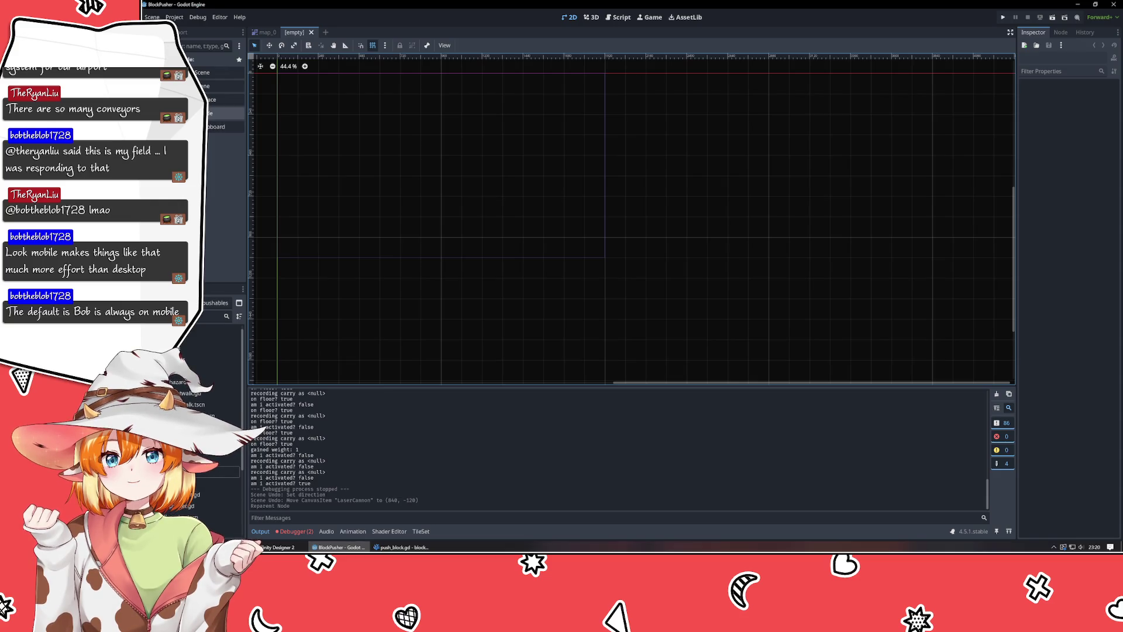
# Step: Create a new scene with an Area2D root found by searching 'area', then choose Add Child Node
pyautogui.click(225, 113)
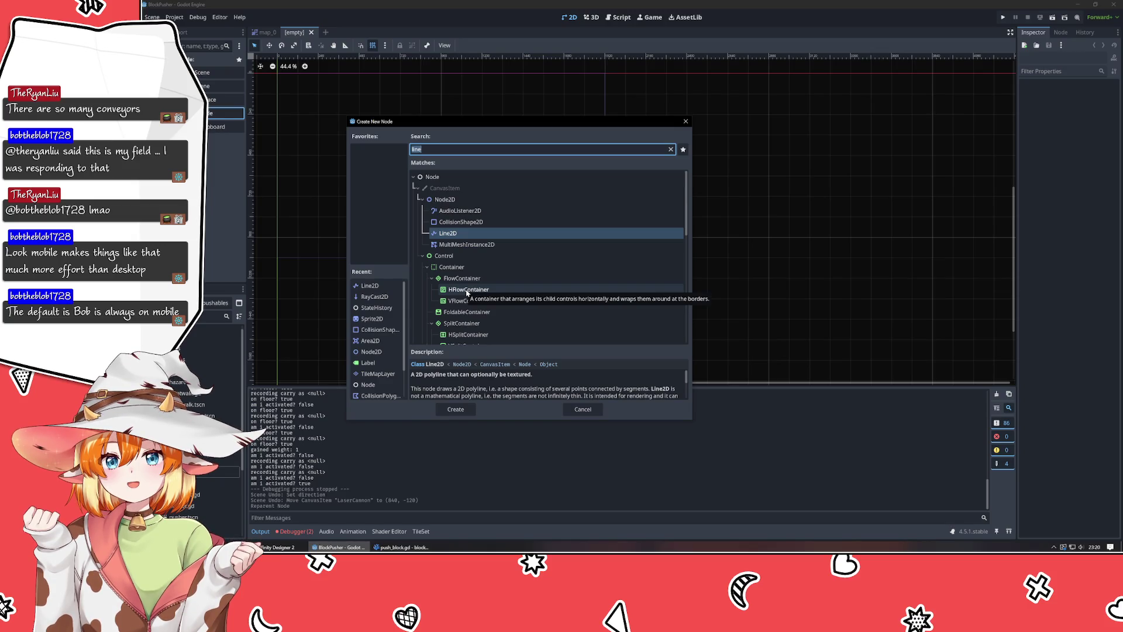
pyautogui.write('area')
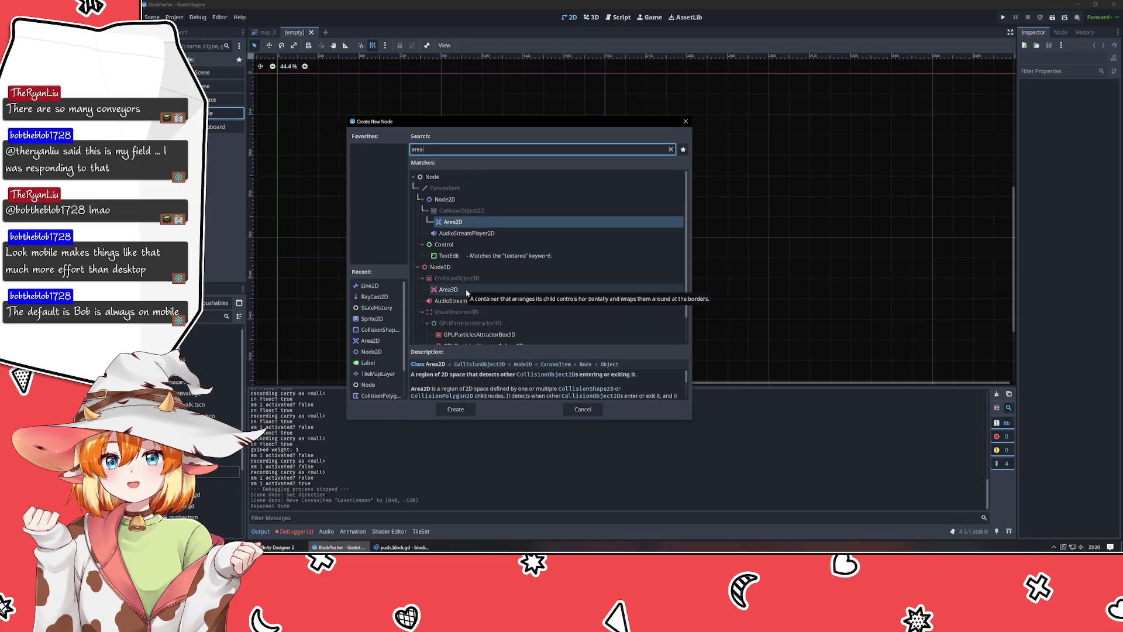
pyautogui.press('Return')
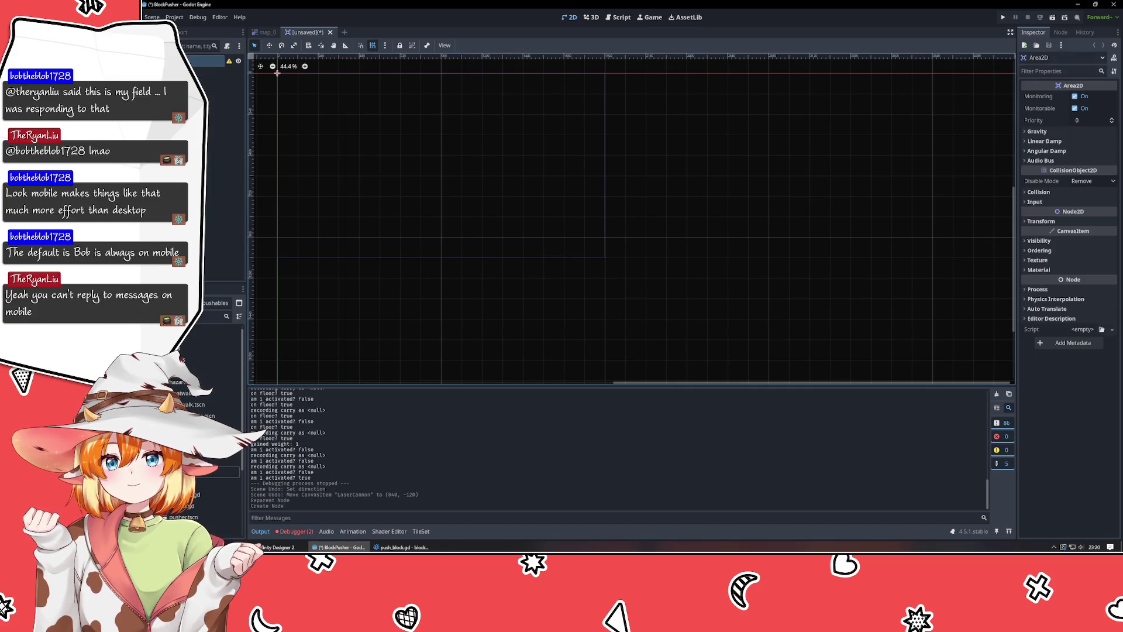
pyautogui.rightClick(176, 208)
pyautogui.click(206, 212)
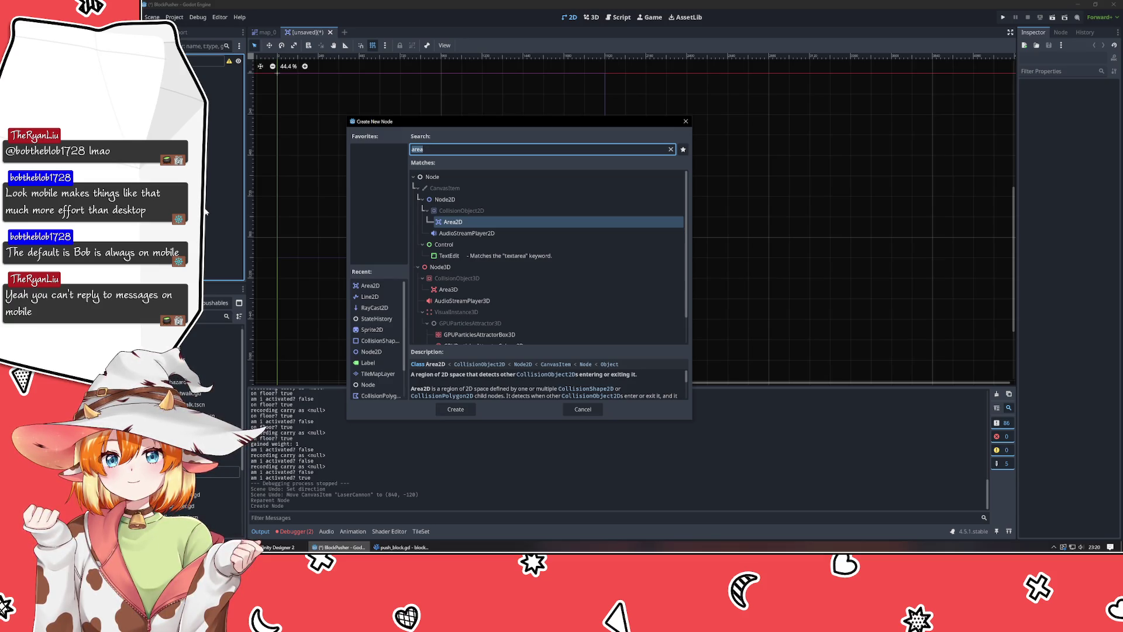
# Step: Add a CollisionShape2D child with a New RectangleShape2D sized 120 by 120
pyautogui.write('collis')
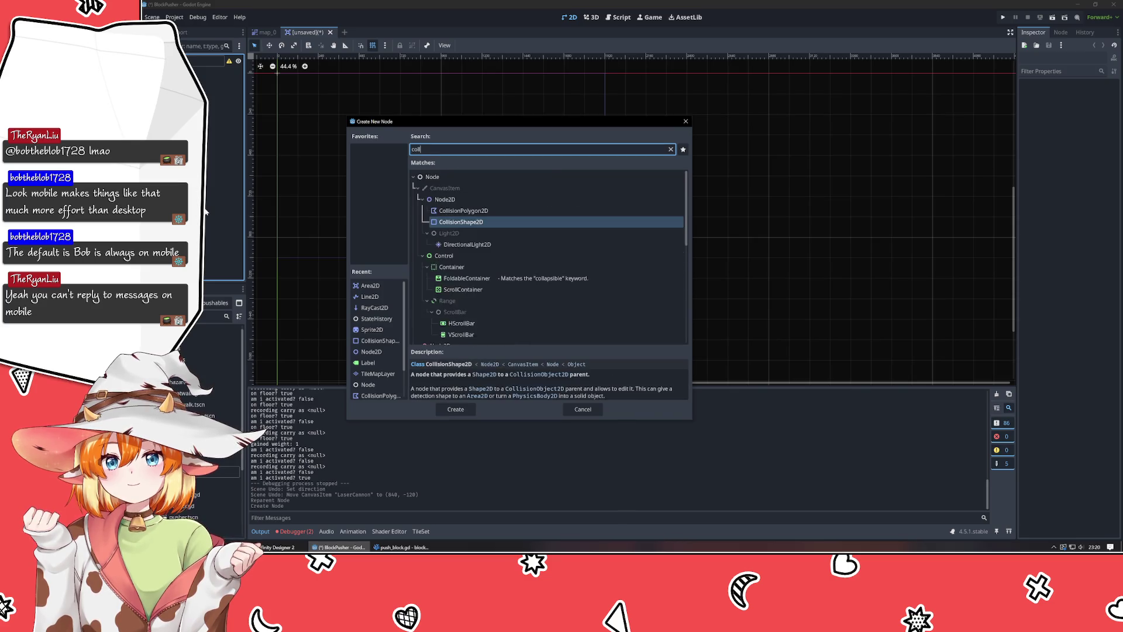
pyautogui.press('Return')
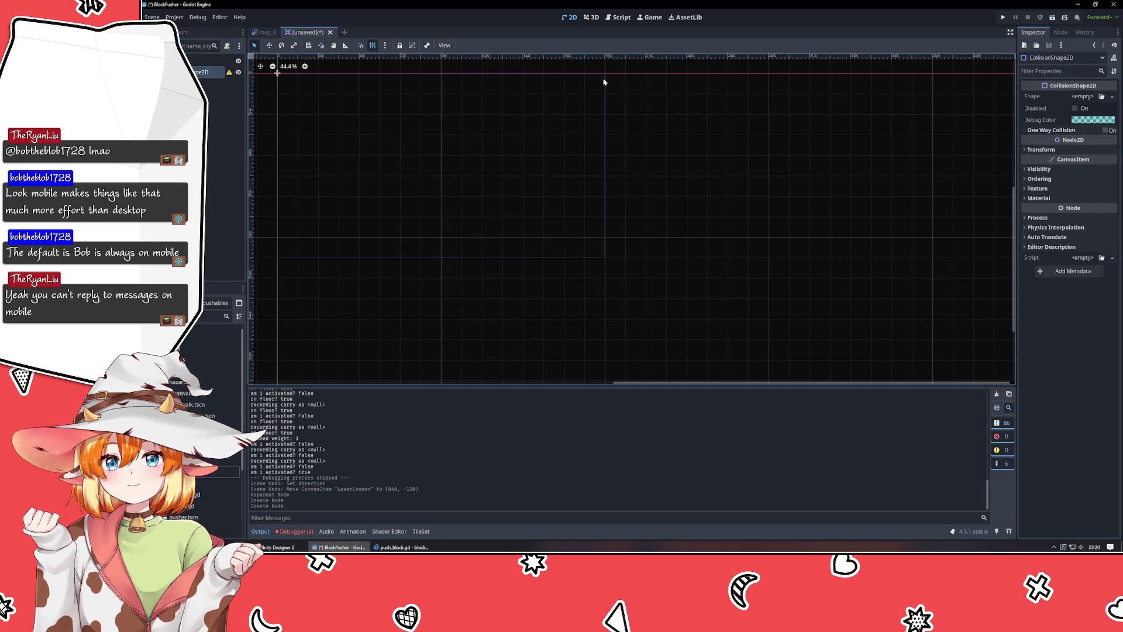
pyautogui.click(1095, 98)
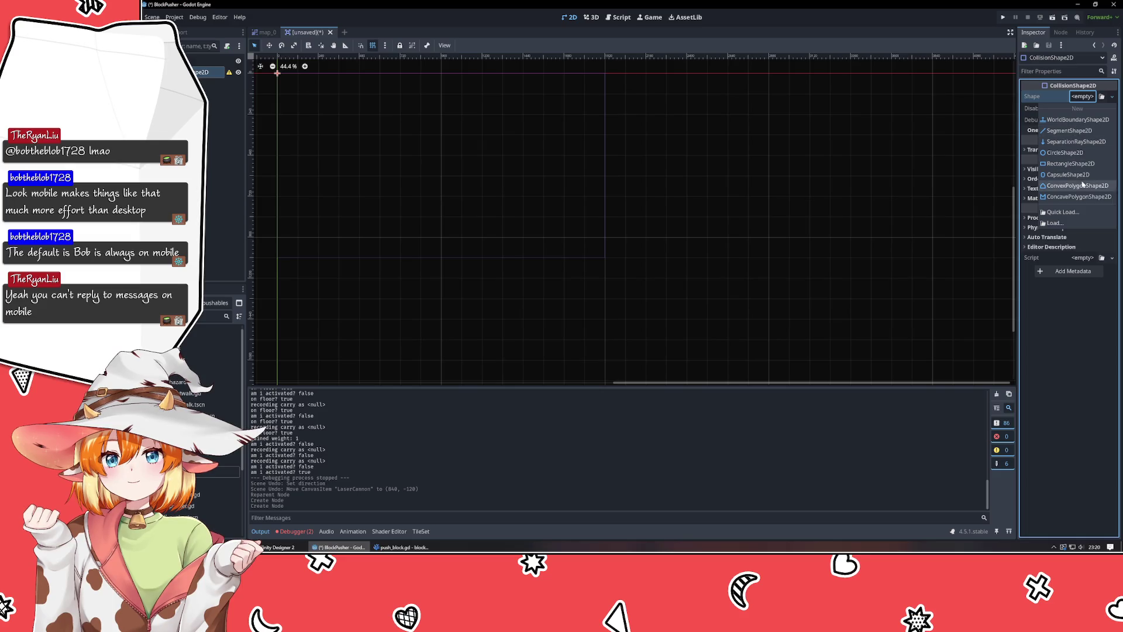
pyautogui.click(1072, 164)
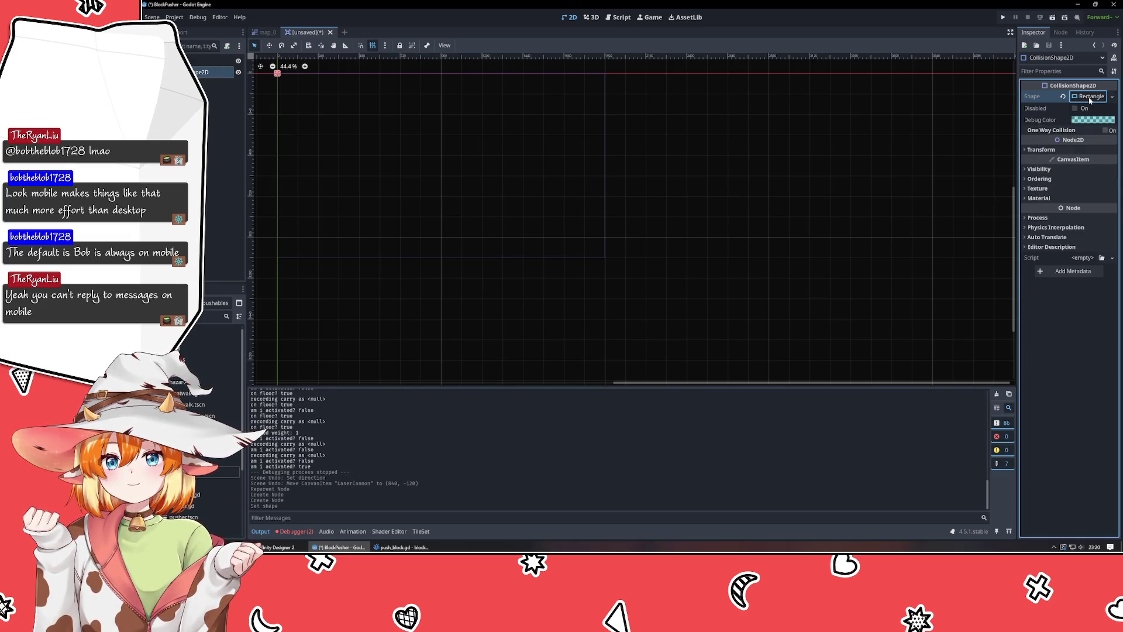
pyautogui.click(1092, 111)
pyautogui.write('120')
pyautogui.press('Tab')
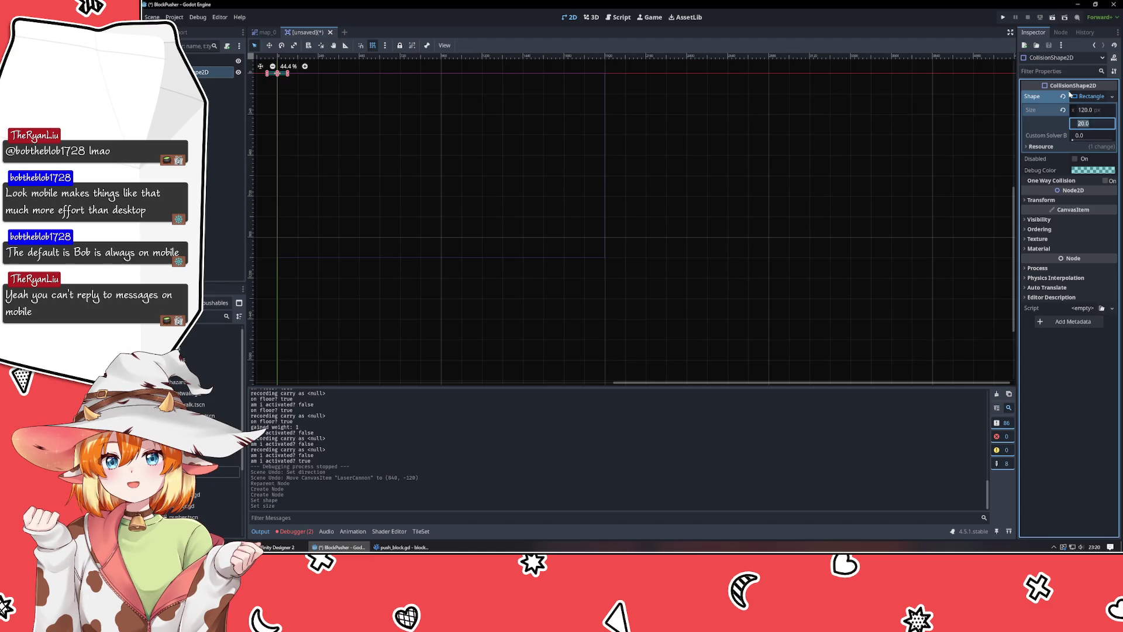
pyautogui.write('120')
pyautogui.press('Tab')
# Step: Deselect the shape, centre it in the view, and start adding another child node with Ctrl+A
pyautogui.click(569, 181)
pyautogui.scroll(3, 642, 326)
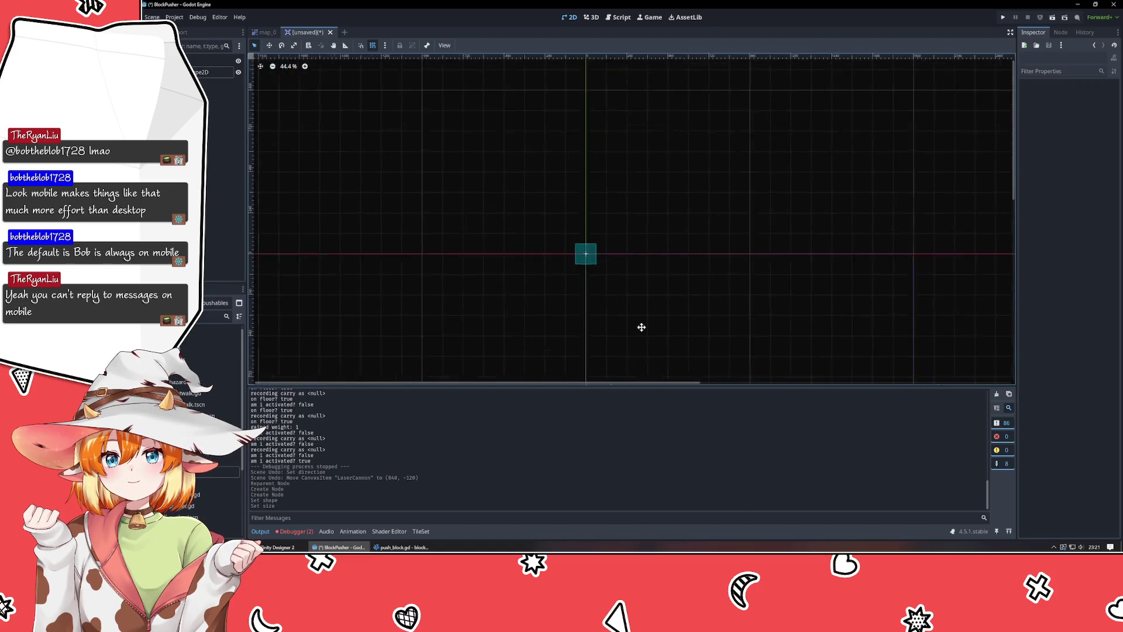
pyautogui.moveTo(565, 321); pyautogui.dragTo(629, 330)
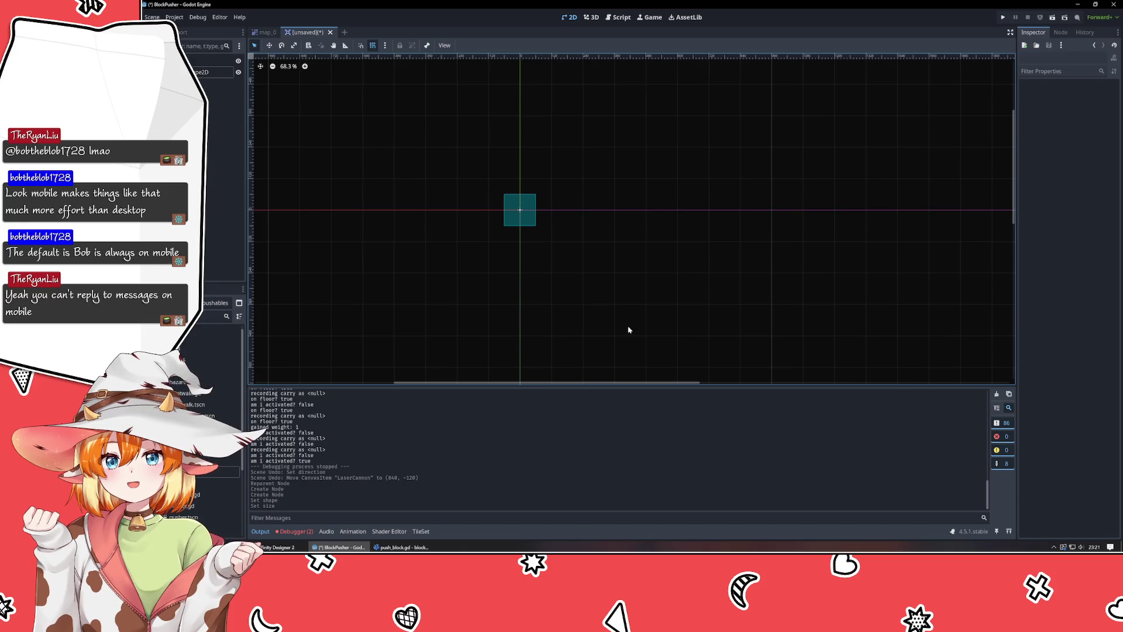
pyautogui.hotkey('ctrl', 'a')
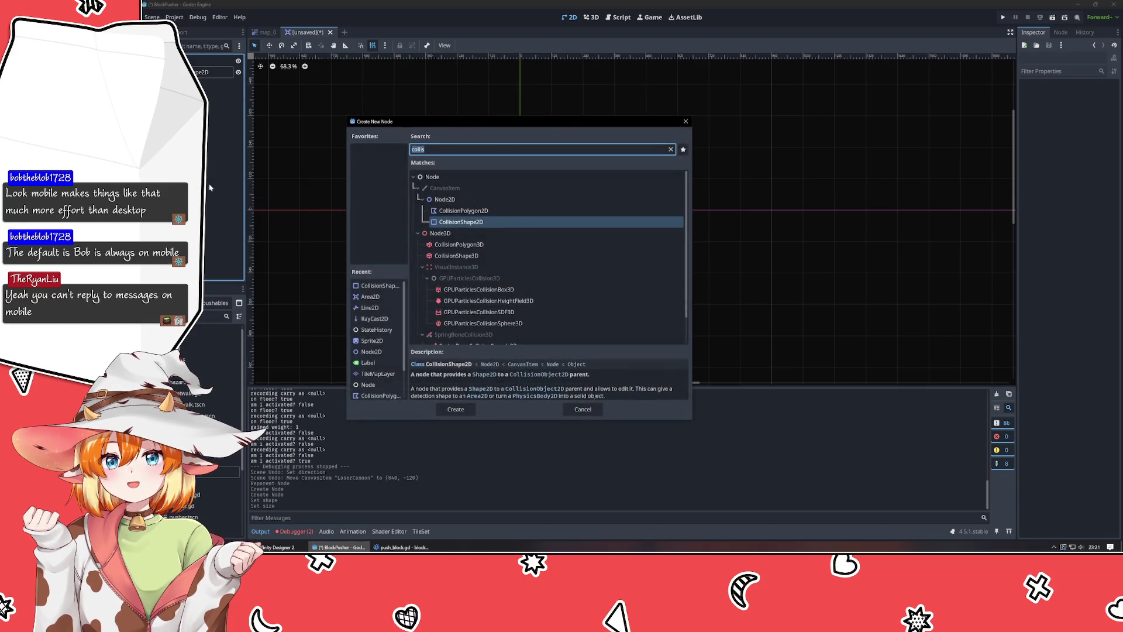
pyautogui.write('sprite')
pyautogui.press('Return')
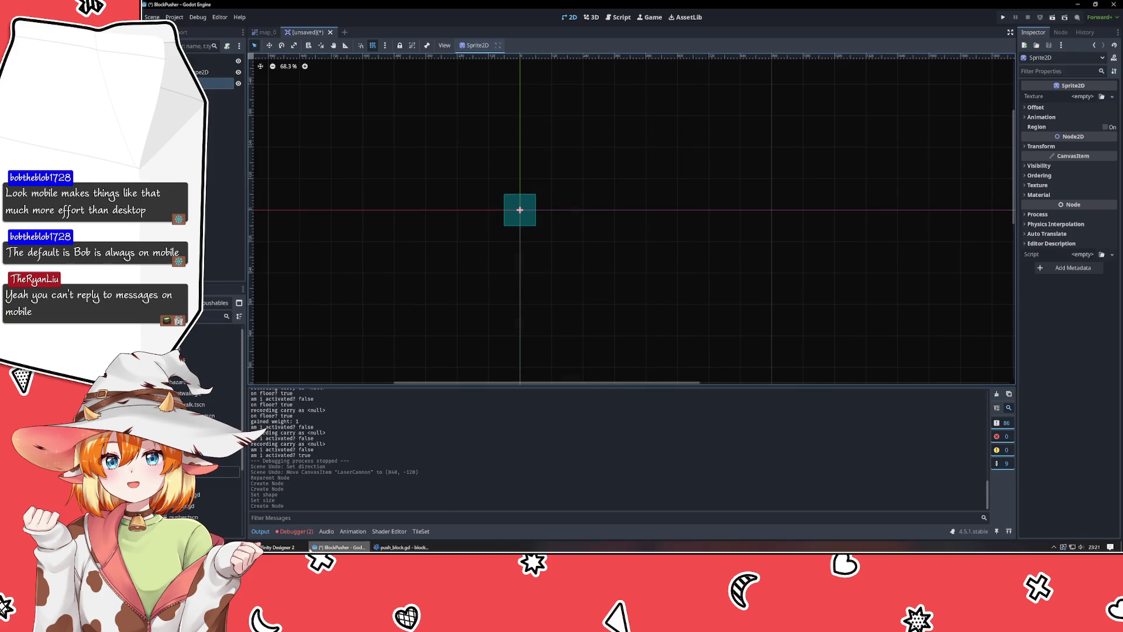
pyautogui.hotkey('ctrl', 's')
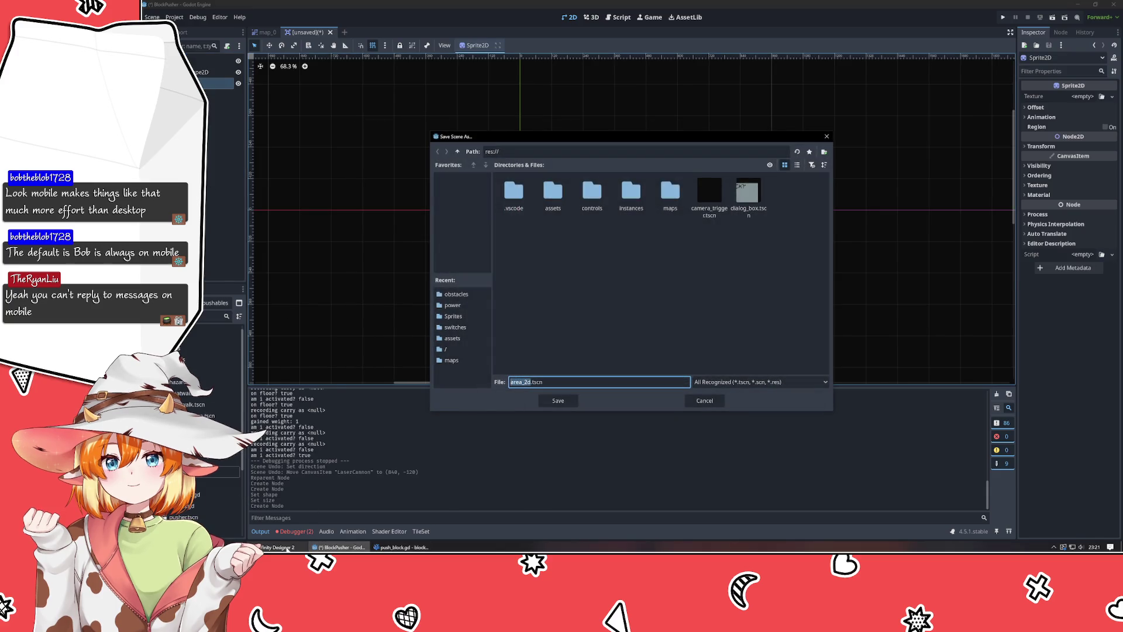
pyautogui.press('Escape')
pyautogui.hotkey('ctrl', 'z')
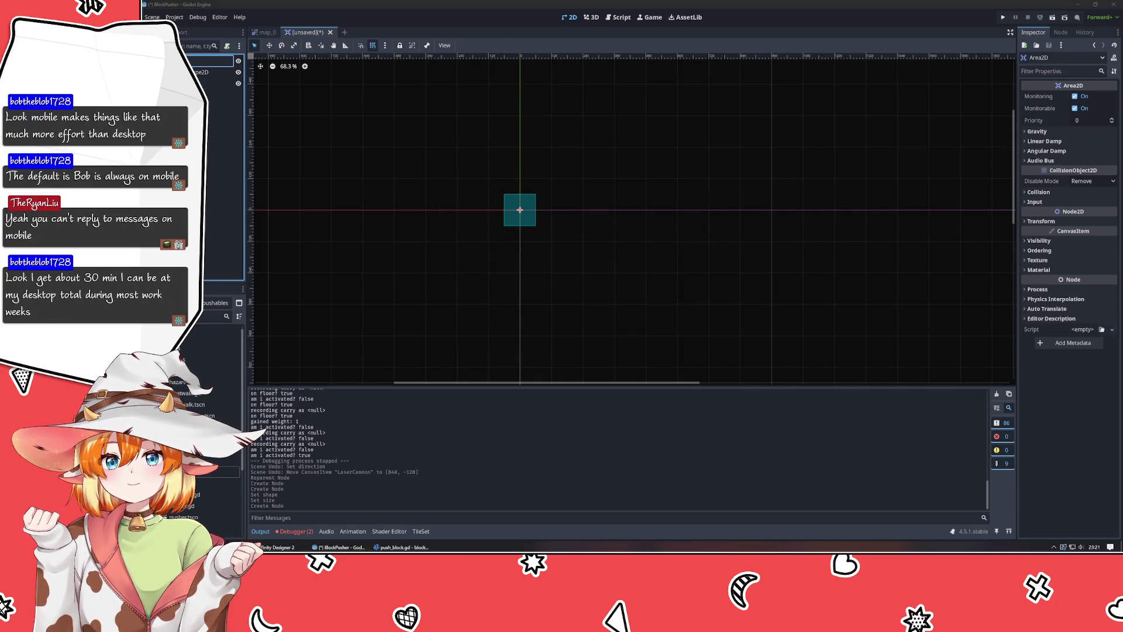
pyautogui.press('Return')
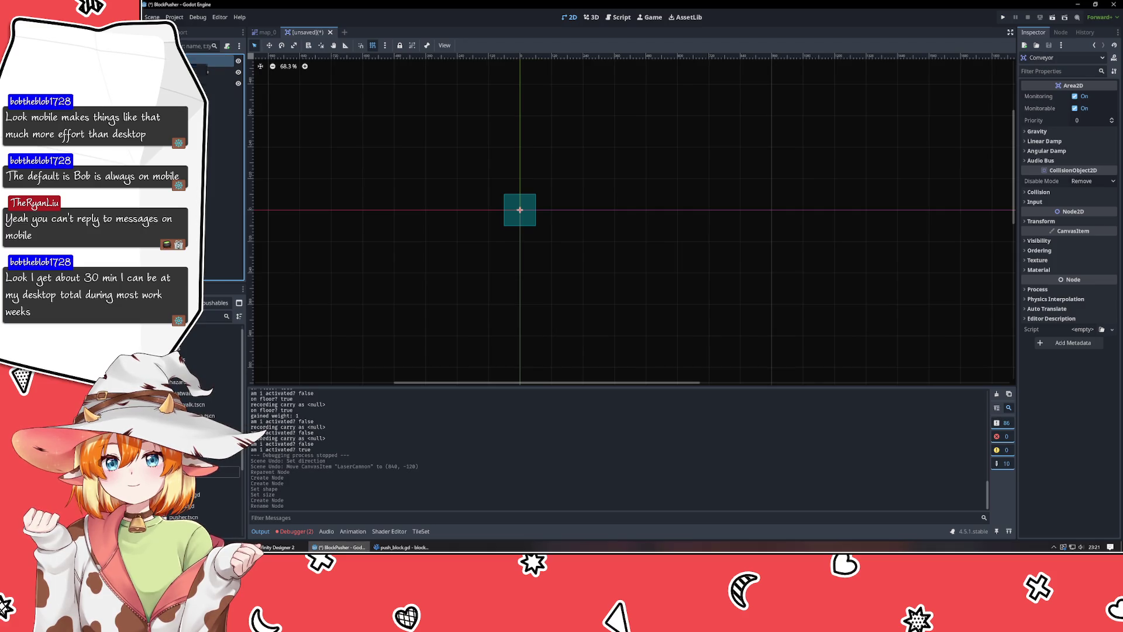
pyautogui.hotkey('ctrl', 's')
pyautogui.press('Return')
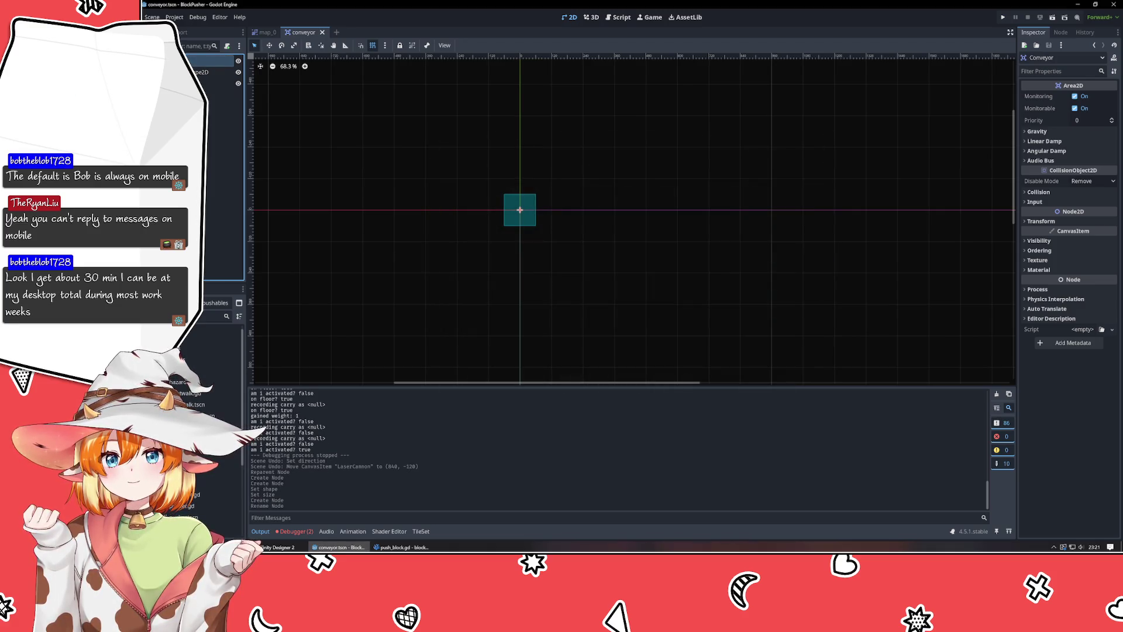
pyautogui.click(193, 517)
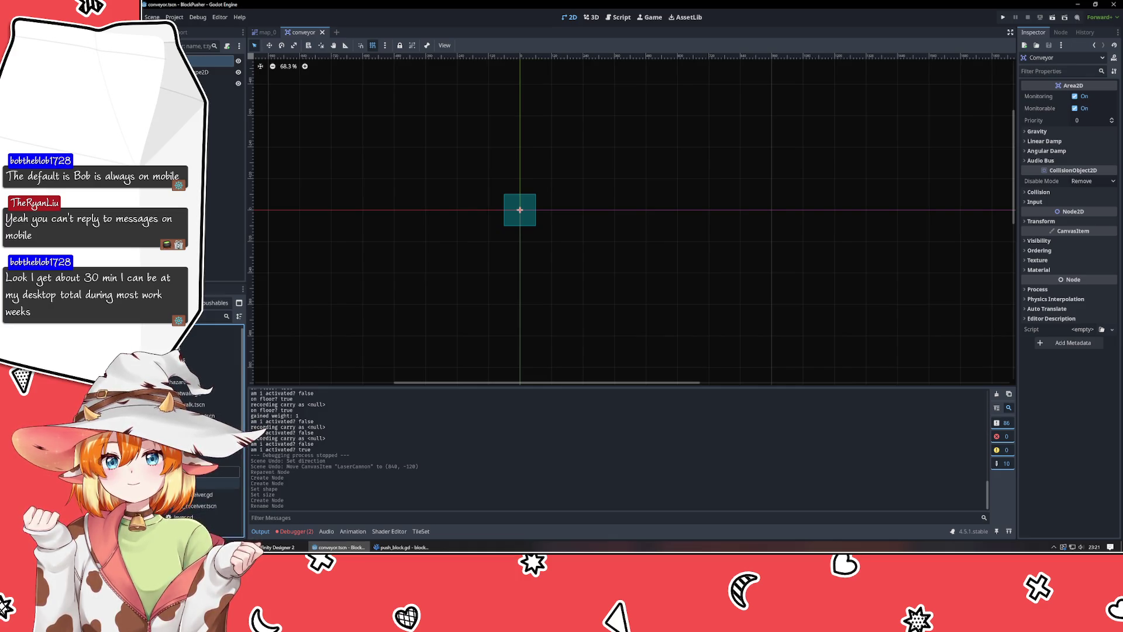
pyautogui.click(403, 547)
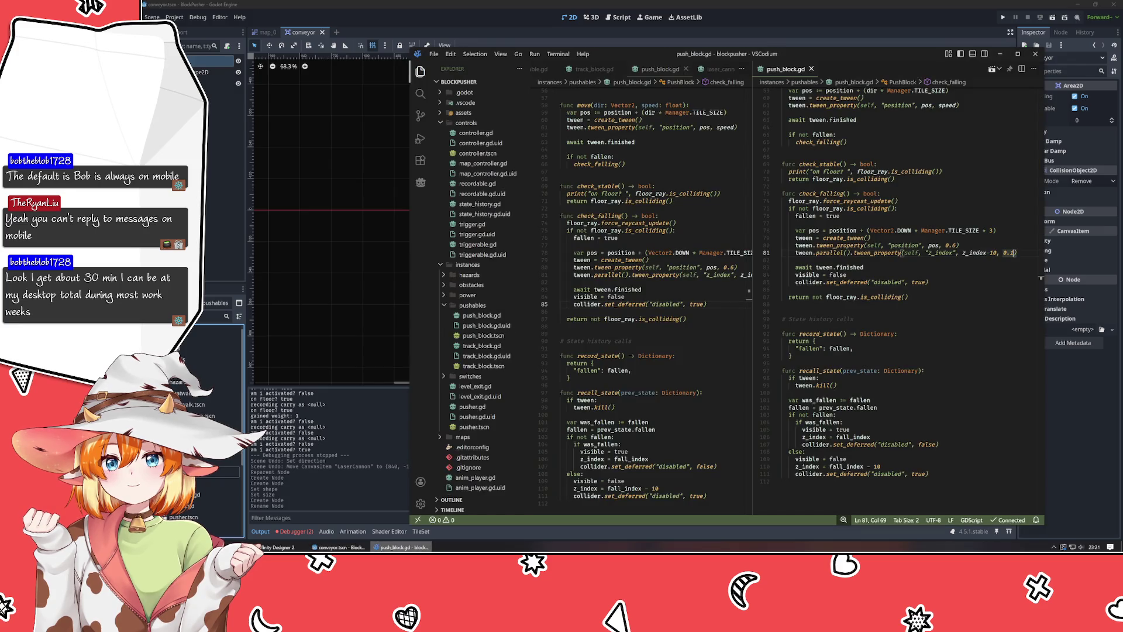
pyautogui.click(319, 264)
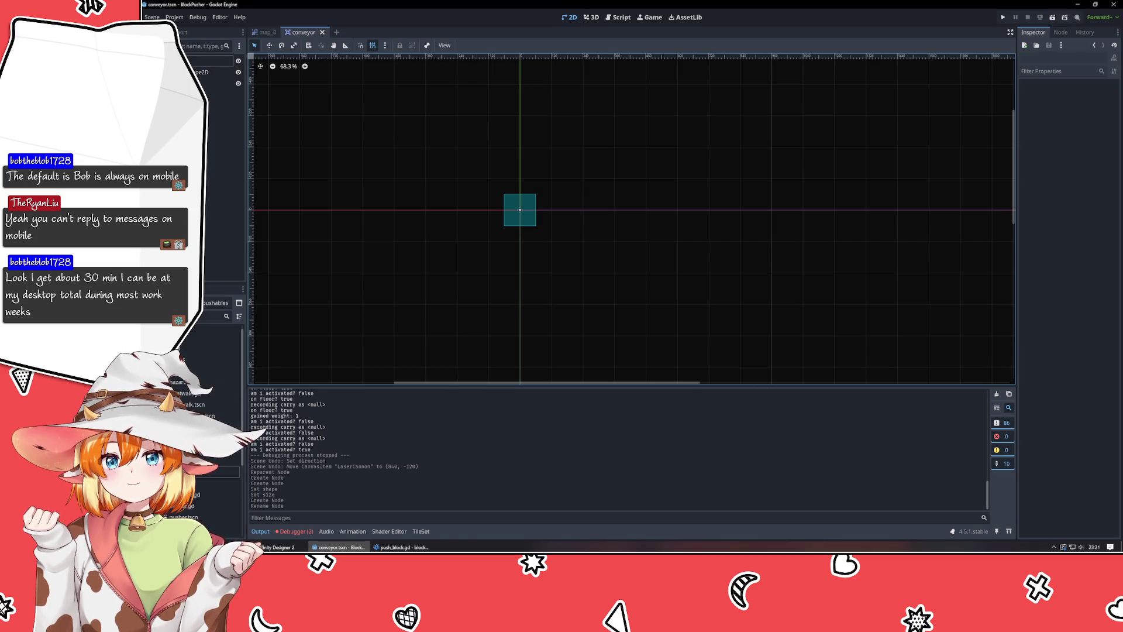
# Step: Move conveyor.tscn into the hazards folder in the FileSystem dock and save the scene
pyautogui.scroll(-2, 220, 445)
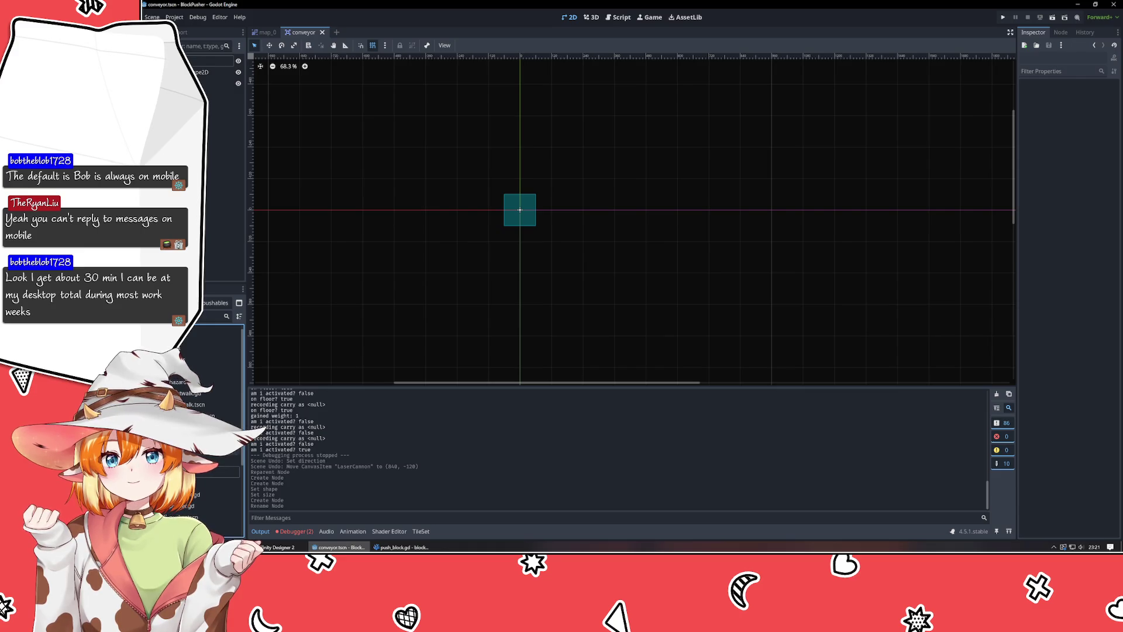
pyautogui.scroll(3, 232, 362)
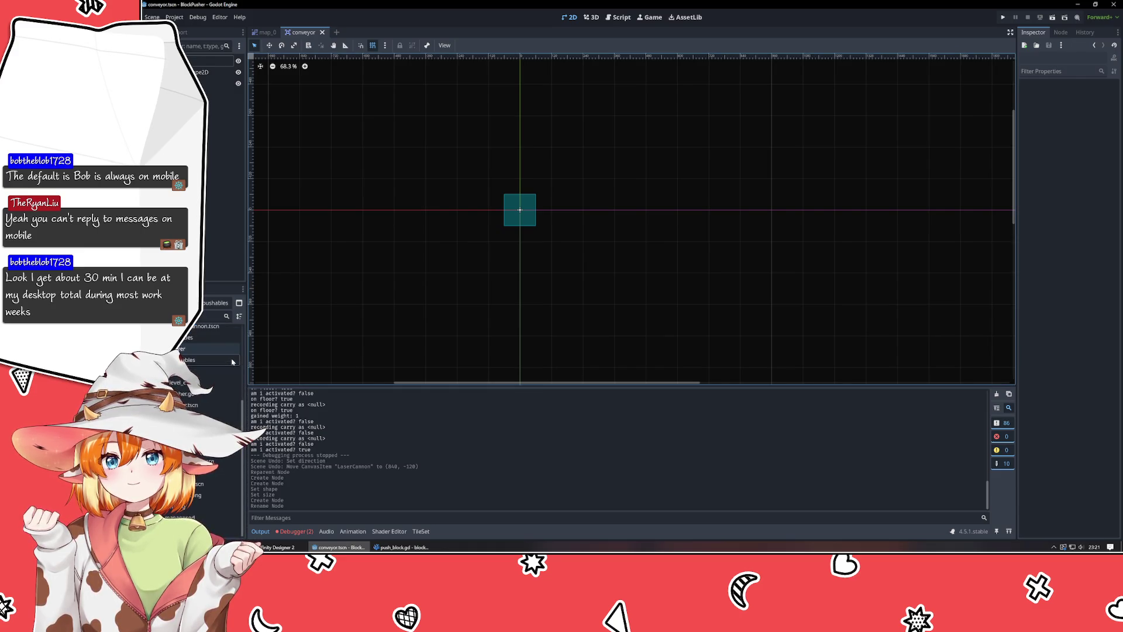
pyautogui.click(225, 473)
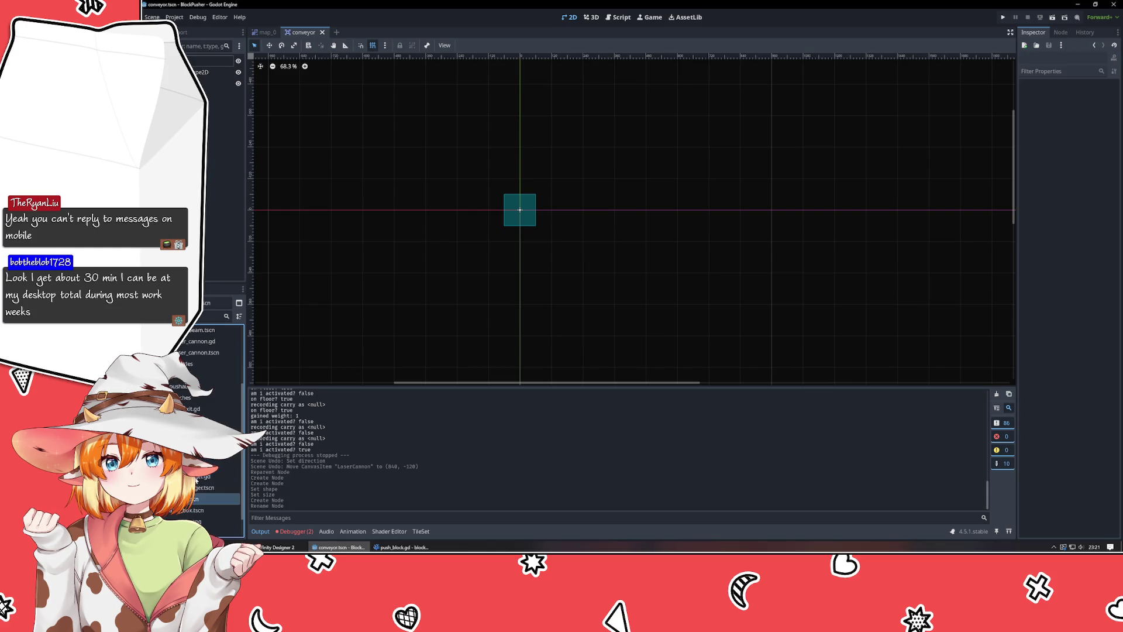
pyautogui.moveTo(190, 365); pyautogui.dragTo(191, 363)
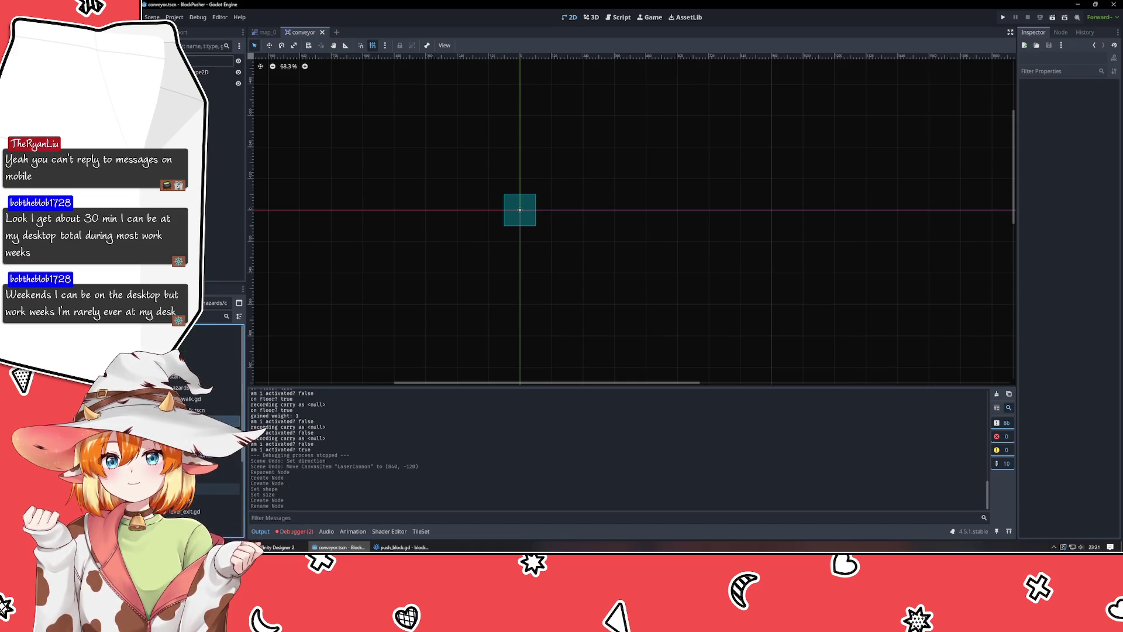
pyautogui.hotkey('ctrl', 's')
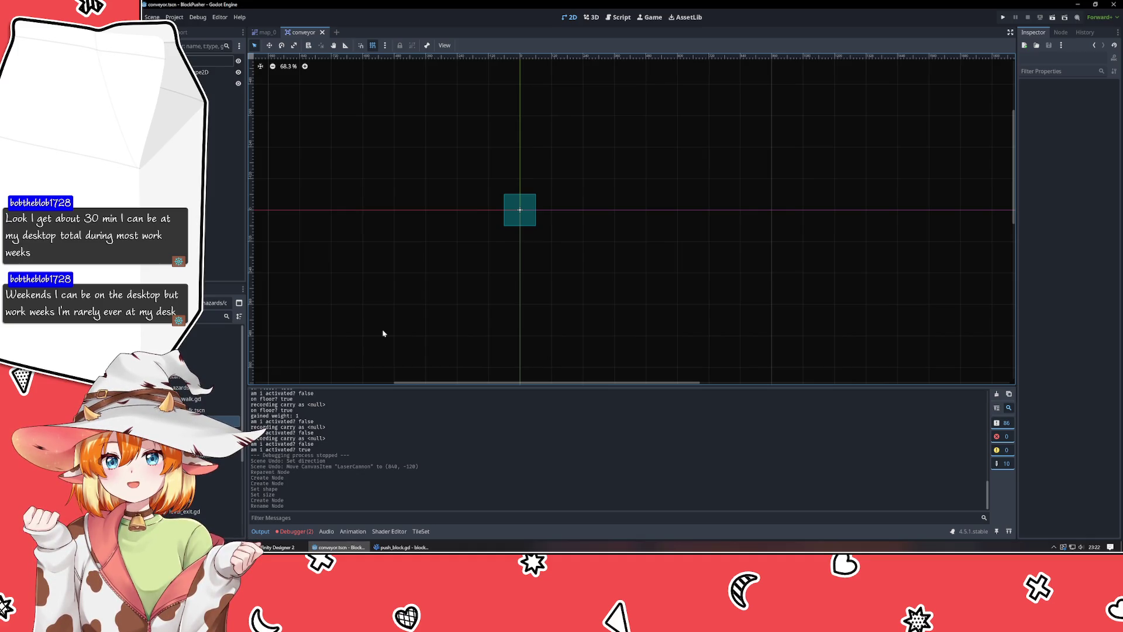
# Step: Box-select and deselect the teal collision square on the canvas, then dismiss the node context menu
pyautogui.moveTo(376, 279); pyautogui.dragTo(696, 114)
pyautogui.click(706, 158)
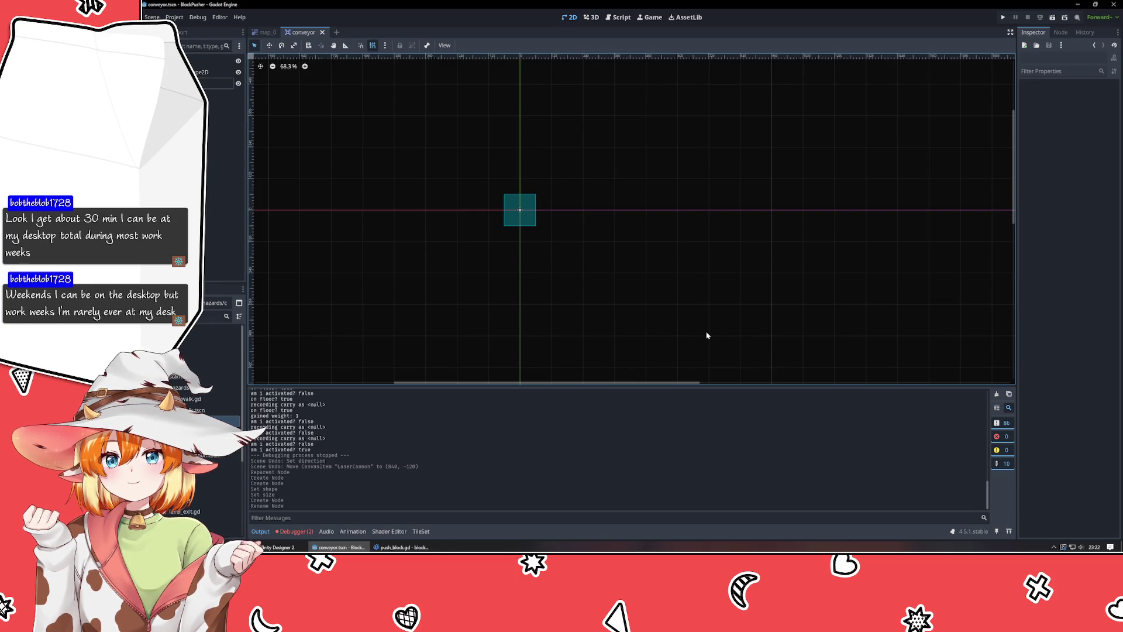
pyautogui.moveTo(706, 336); pyautogui.dragTo(489, 177)
pyautogui.click(403, 132)
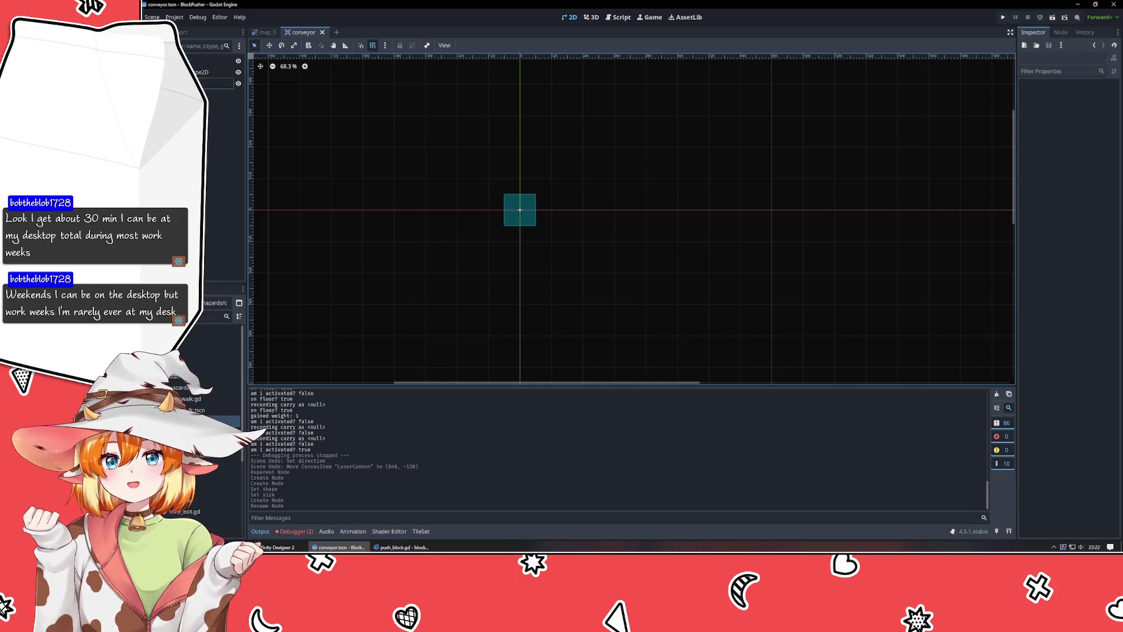
pyautogui.rightClick(175, 106)
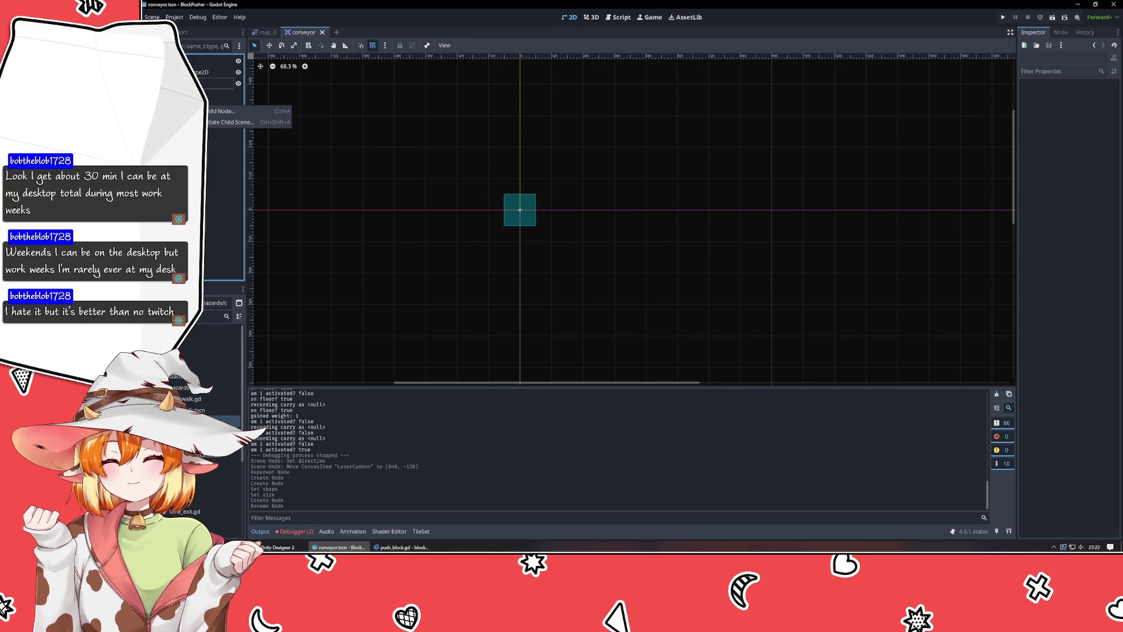
pyautogui.press('Escape')
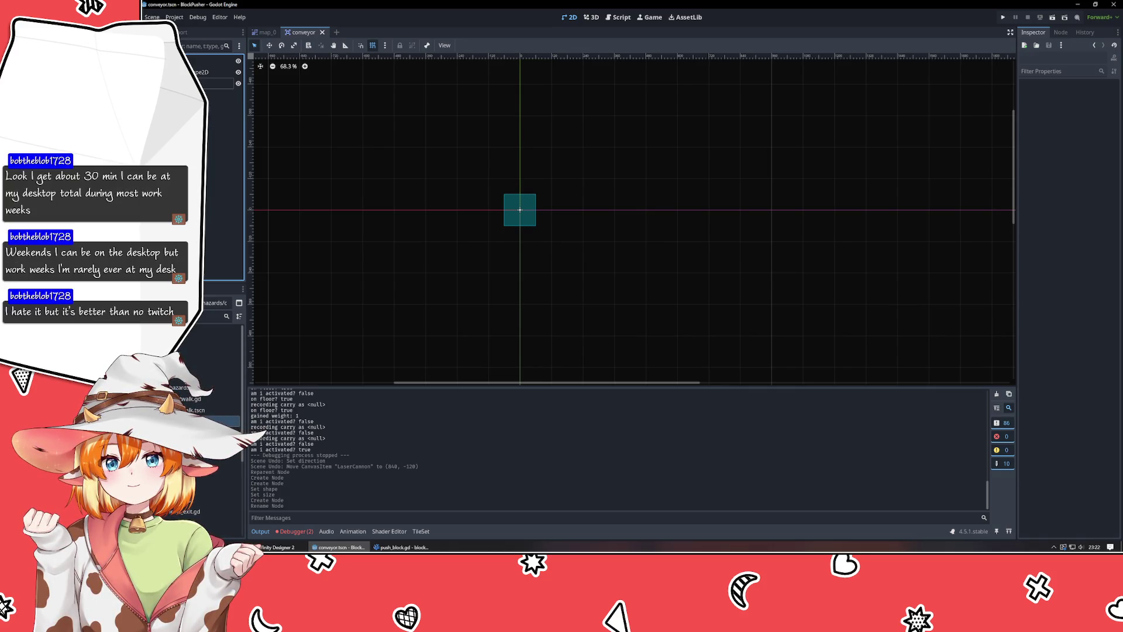
# Step: Add a Sprite2D child and load Conveyor.png as its texture
pyautogui.press('Return')
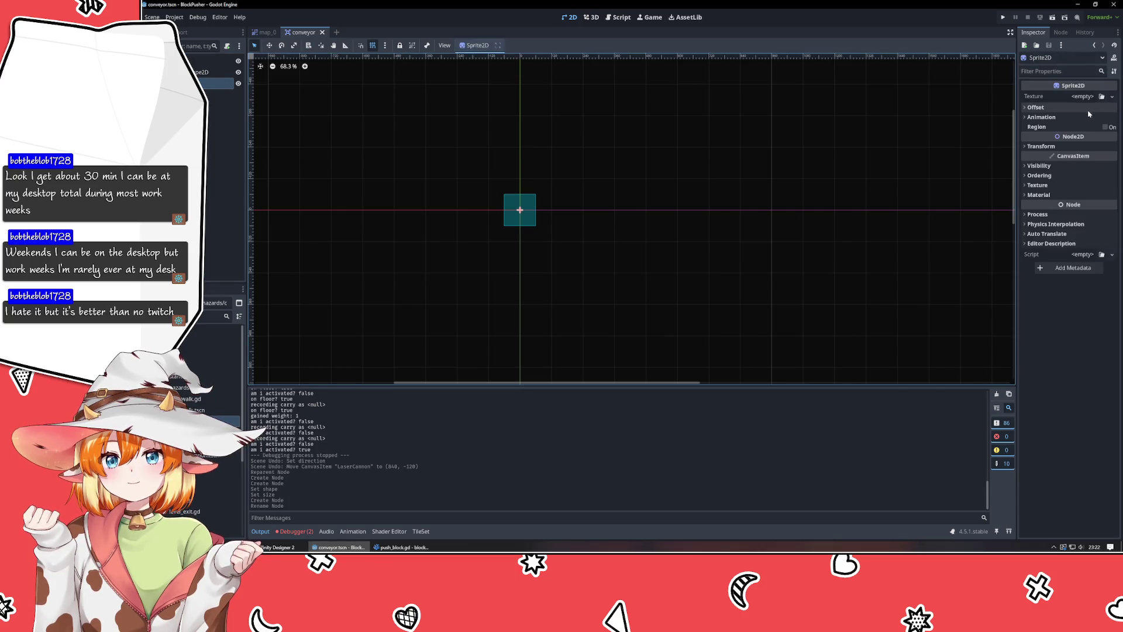
pyautogui.click(1083, 97)
pyautogui.click(1083, 96)
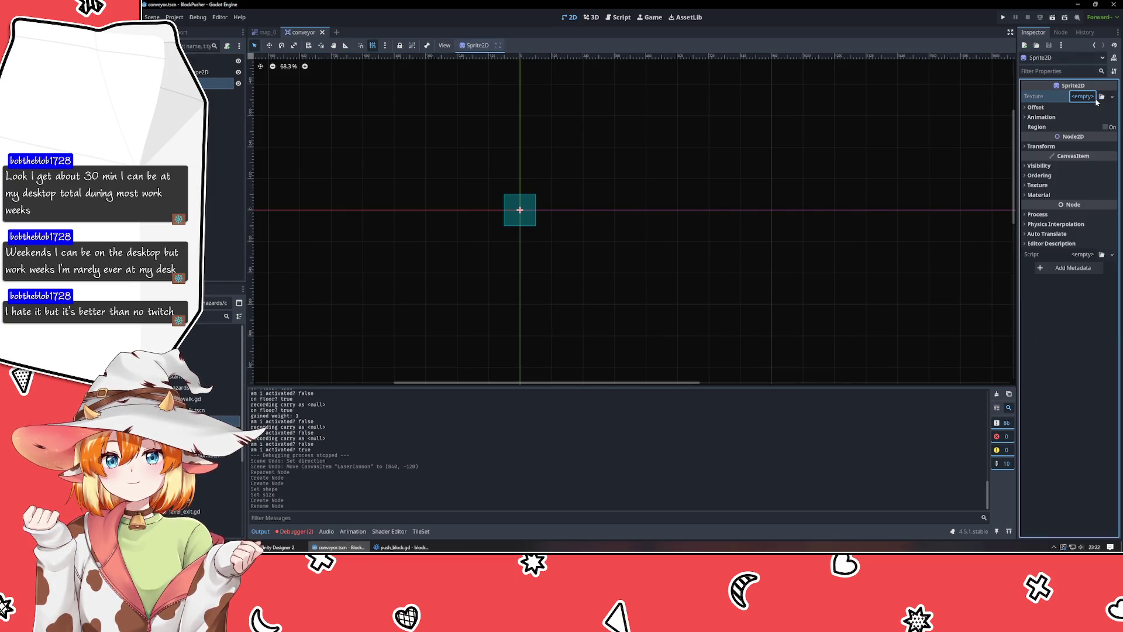
pyautogui.click(1102, 97)
pyautogui.click(1102, 98)
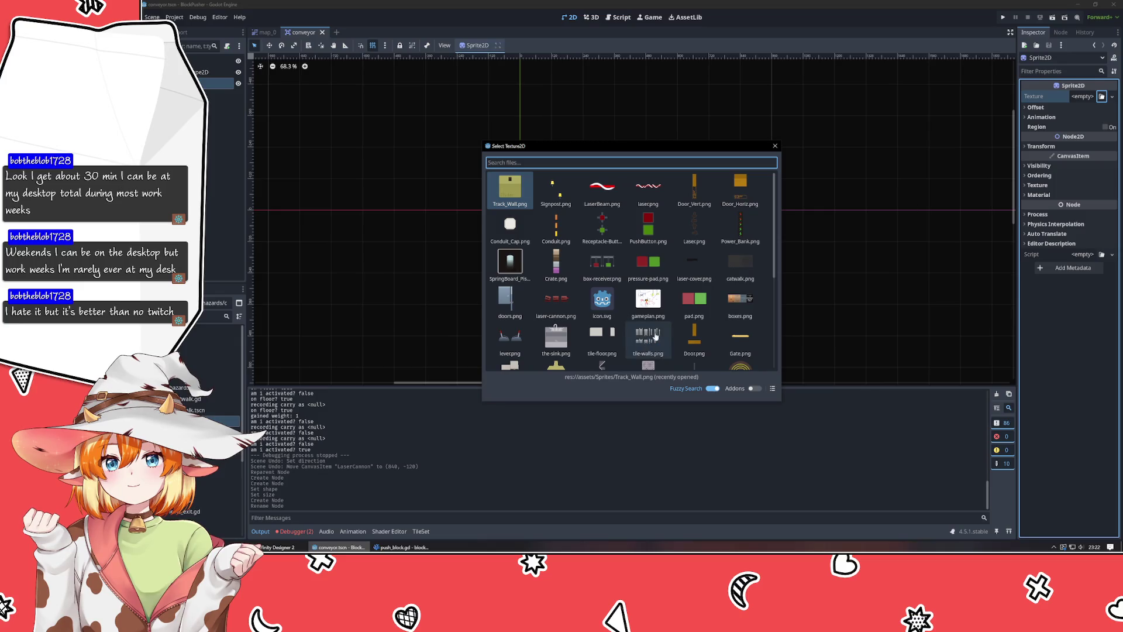
pyautogui.scroll(-5, 648, 234)
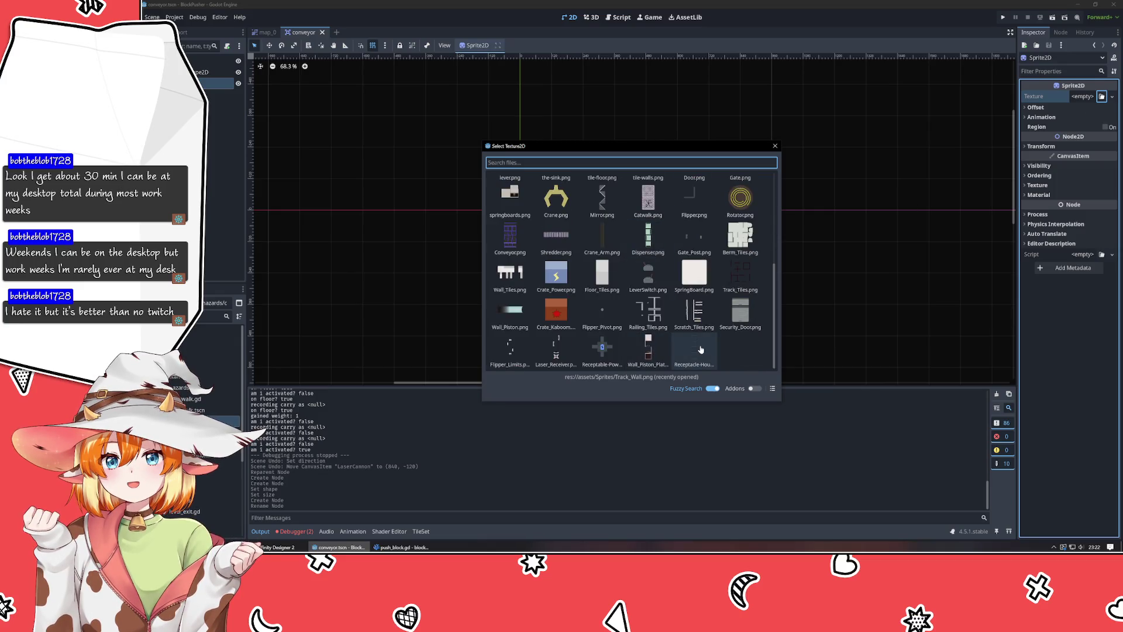
pyautogui.doubleClick(510, 238)
pyautogui.scroll(-2, 534, 245)
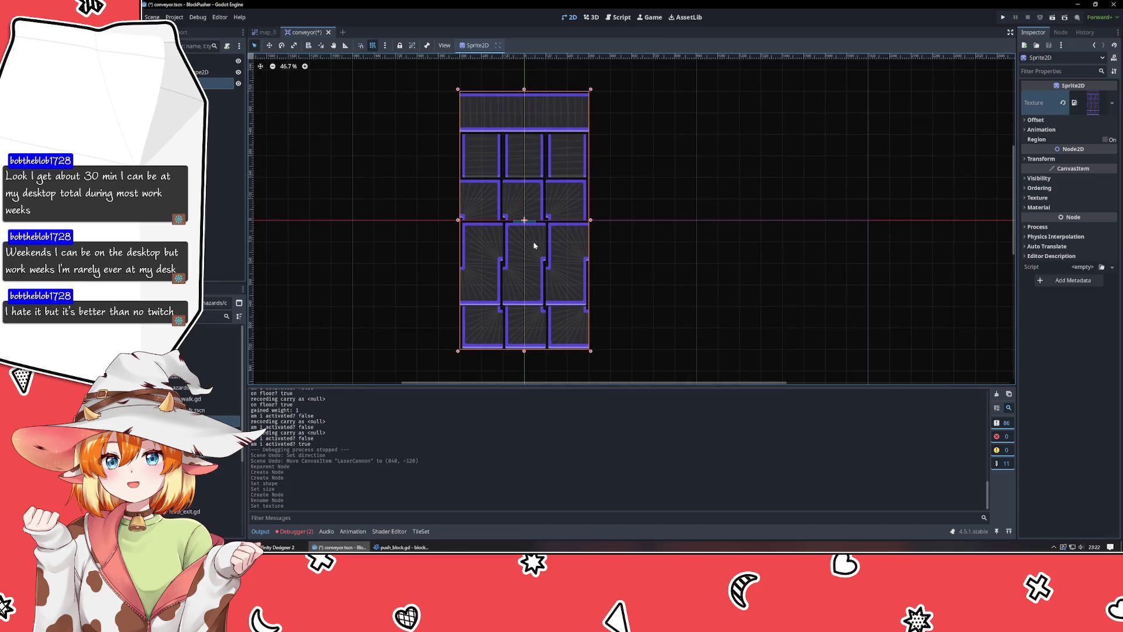
pyautogui.moveTo(535, 246)
pyautogui.mouseDown()
pyautogui.moveTo(534, 263)
pyautogui.moveTo(575, 263)
pyautogui.mouseUp()
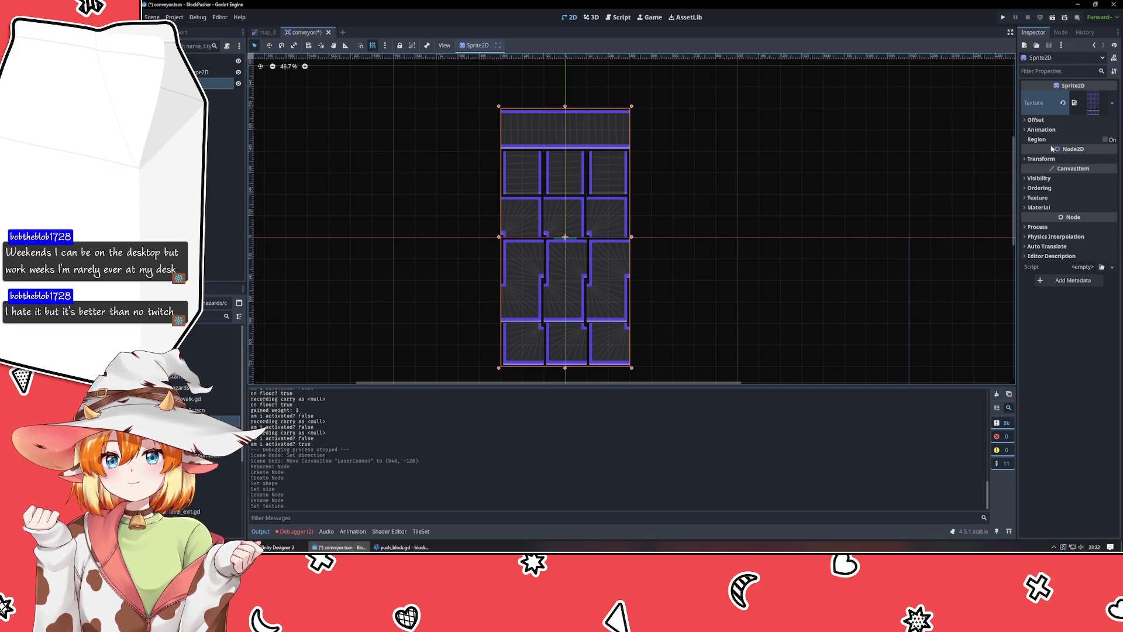
# Step: Slice the sprite sheet into 3 Hframes by 6 Vframes and save the scene
pyautogui.moveTo(1051, 149)
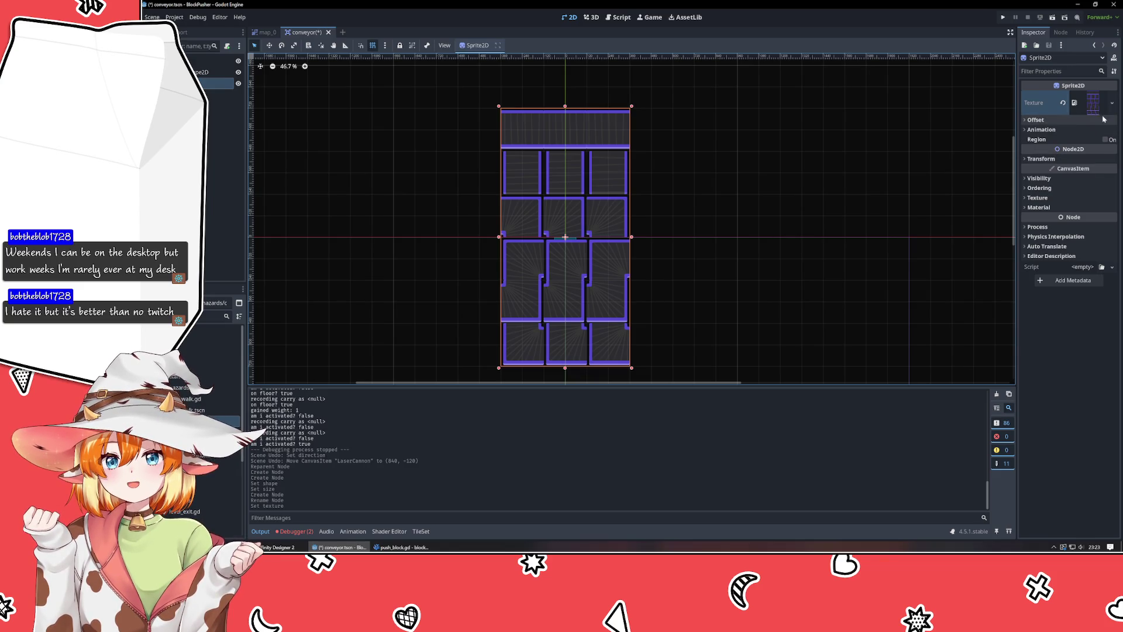
pyautogui.click(1042, 129)
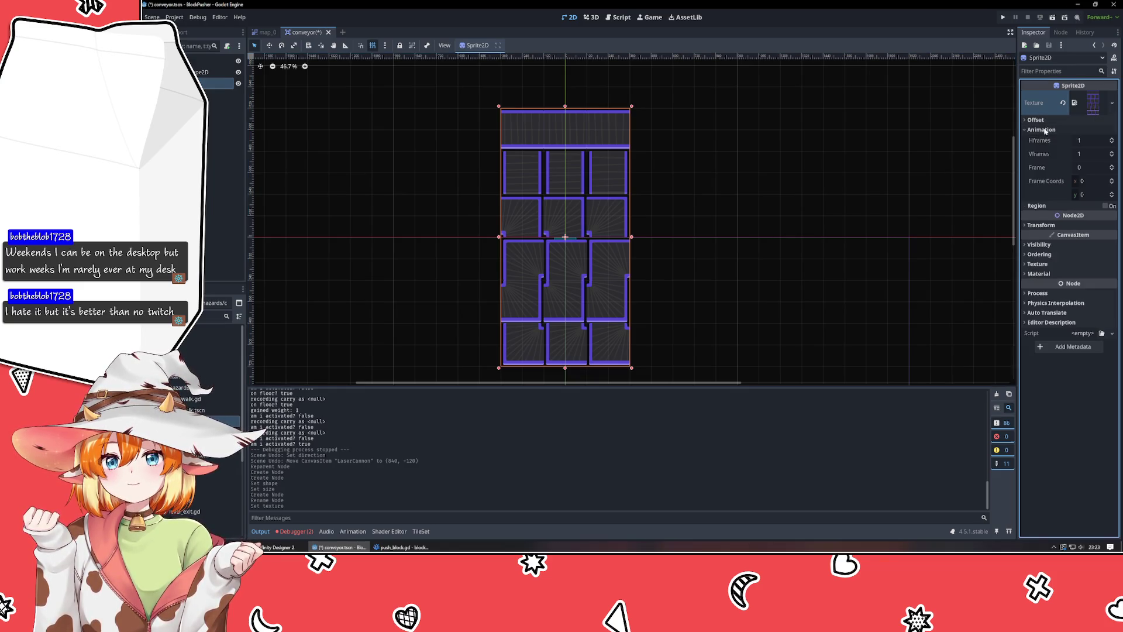
pyautogui.click(1113, 154)
pyautogui.click(1112, 154)
pyautogui.click(1113, 154)
pyautogui.click(1112, 154)
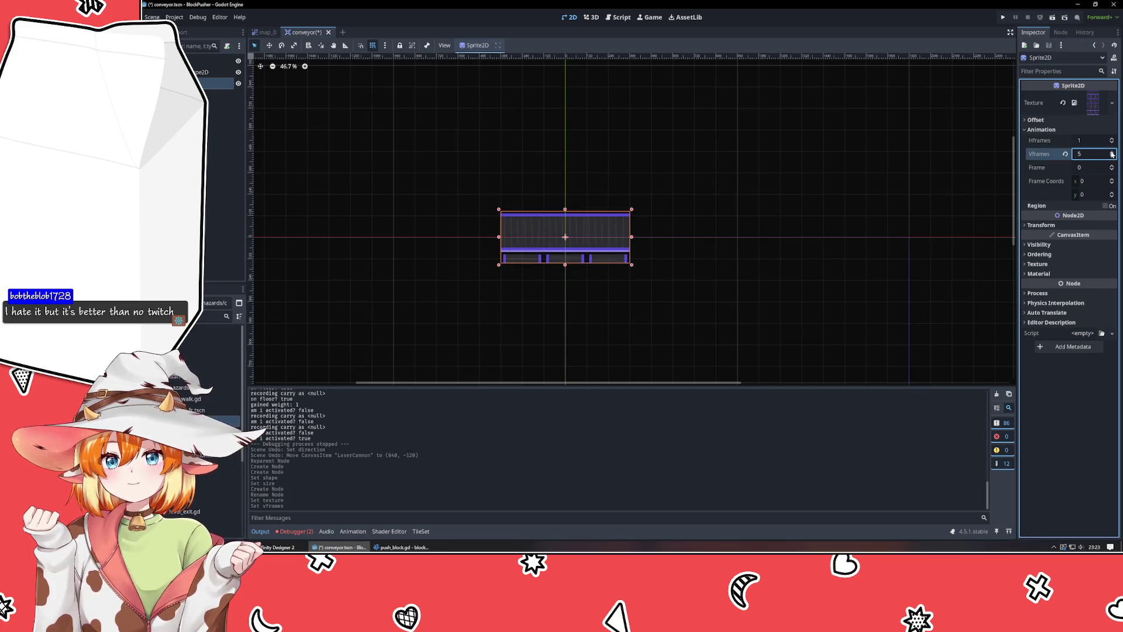
pyautogui.click(1112, 154)
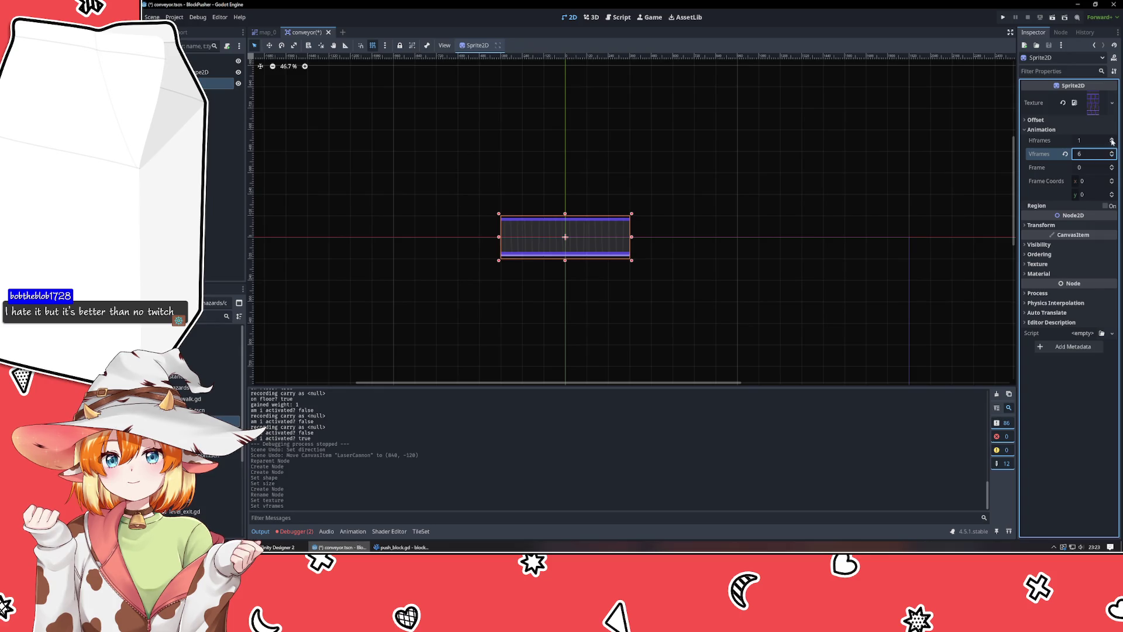
pyautogui.click(1112, 139)
pyautogui.click(1112, 138)
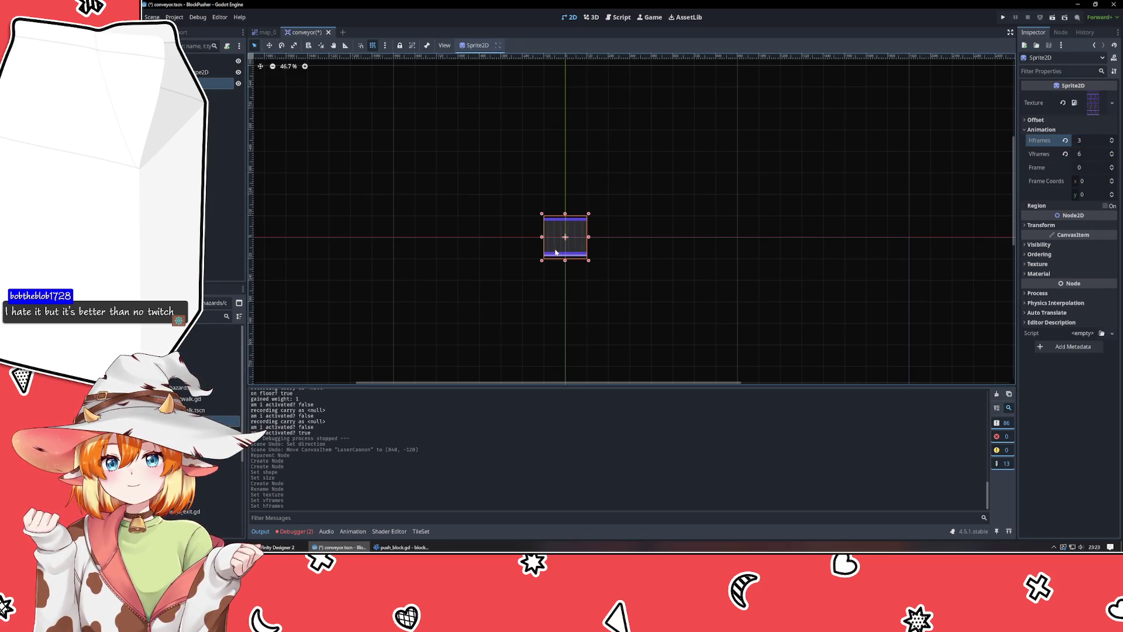
pyautogui.click(1111, 169)
pyautogui.click(1111, 168)
pyautogui.click(450, 271)
pyautogui.scroll(5, 450, 271)
pyautogui.hotkey('ctrl', 's')
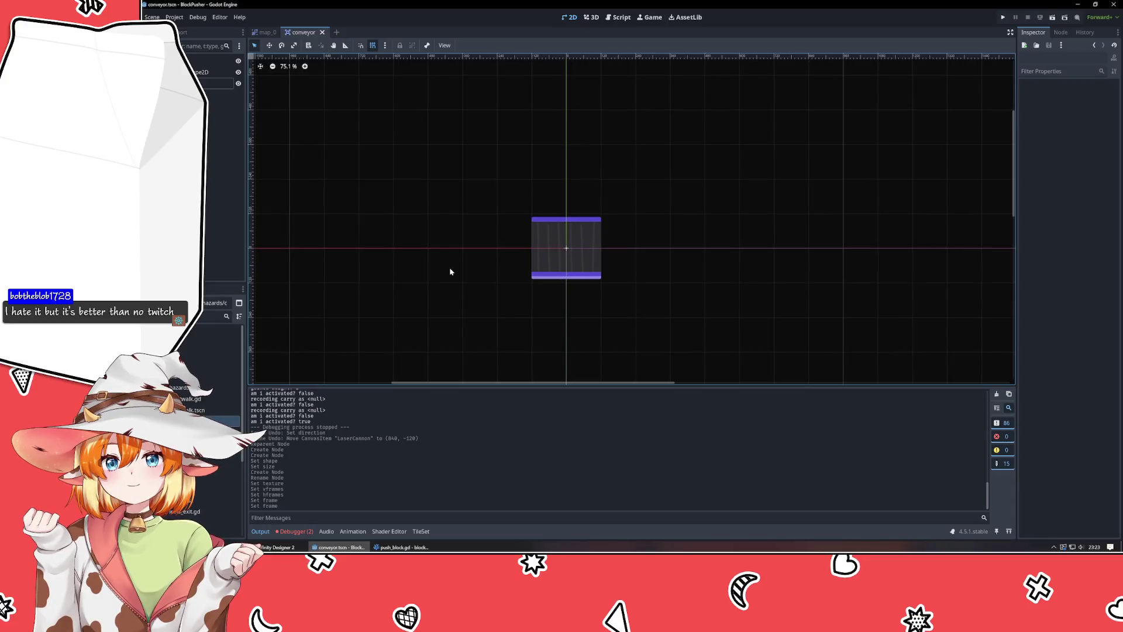
pyautogui.click(222, 176)
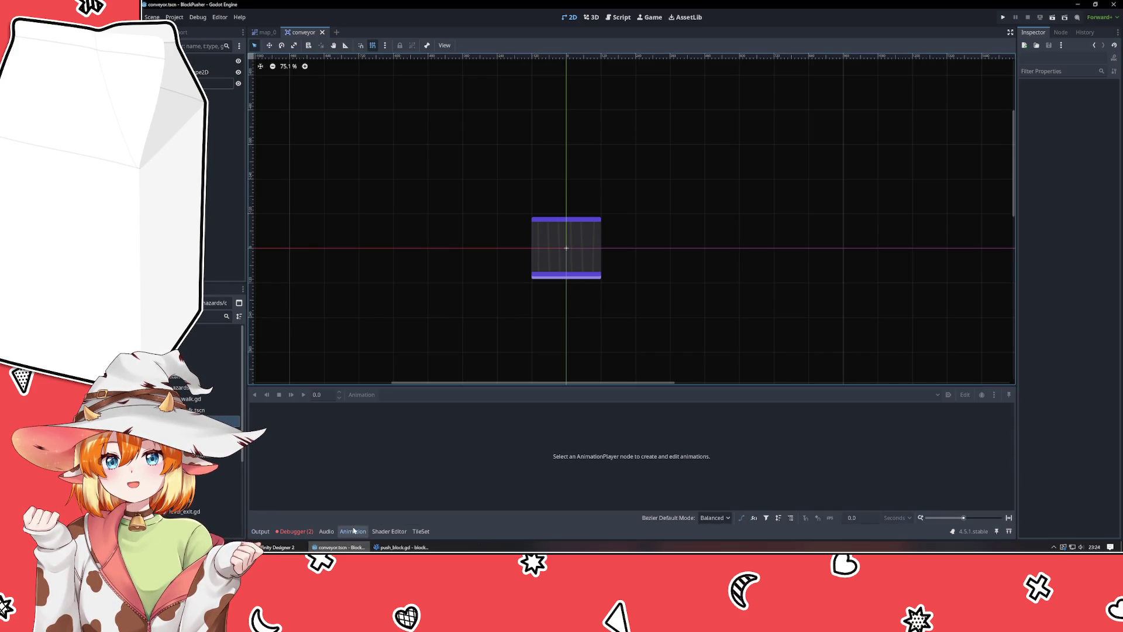
# Step: Swap the bottom panel from the output log to the Animation editor
pyautogui.click(353, 531)
# Step: Add an AnimationPlayer child to the conveyor scene root, found by searching 'anima'
pyautogui.click(208, 238)
pyautogui.hotkey('ctrl', 'a')
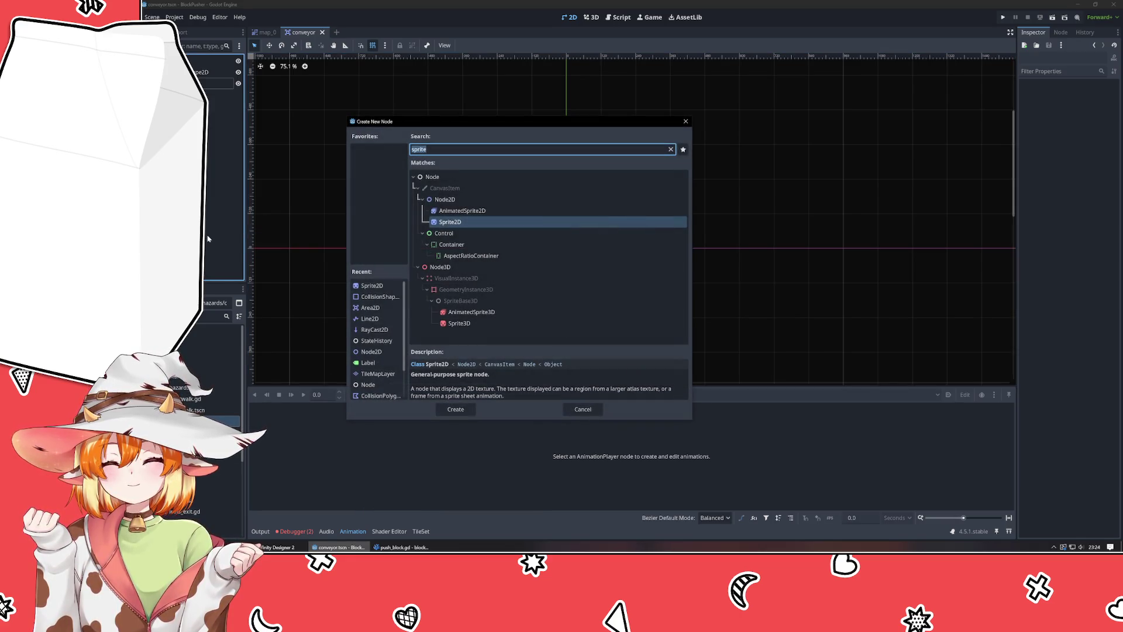
pyautogui.write('anima')
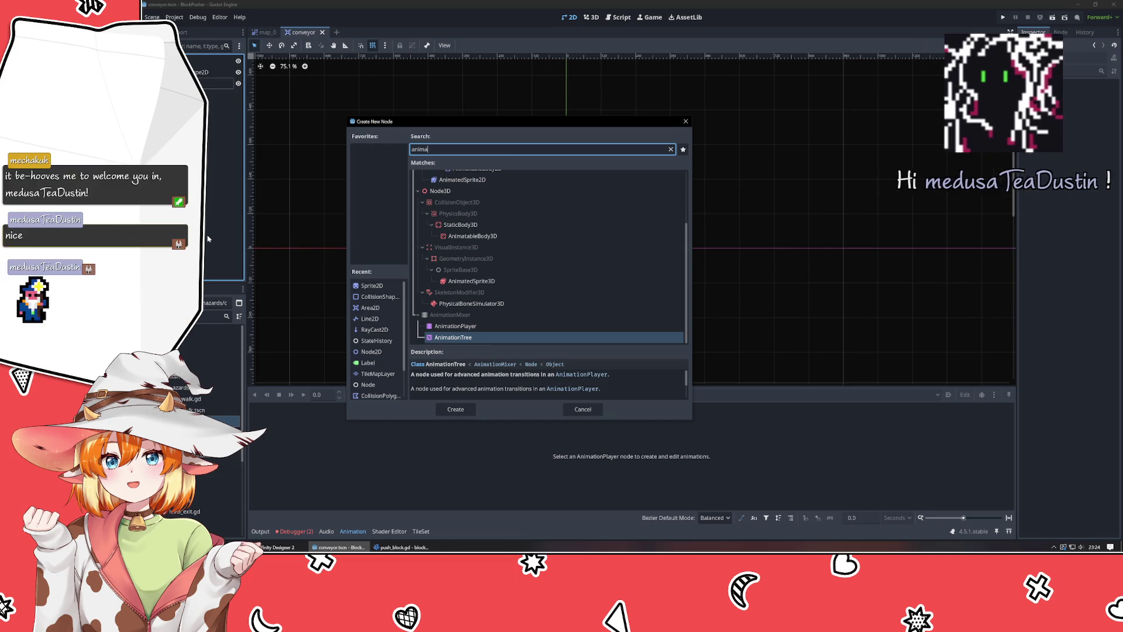
pyautogui.press('Up')
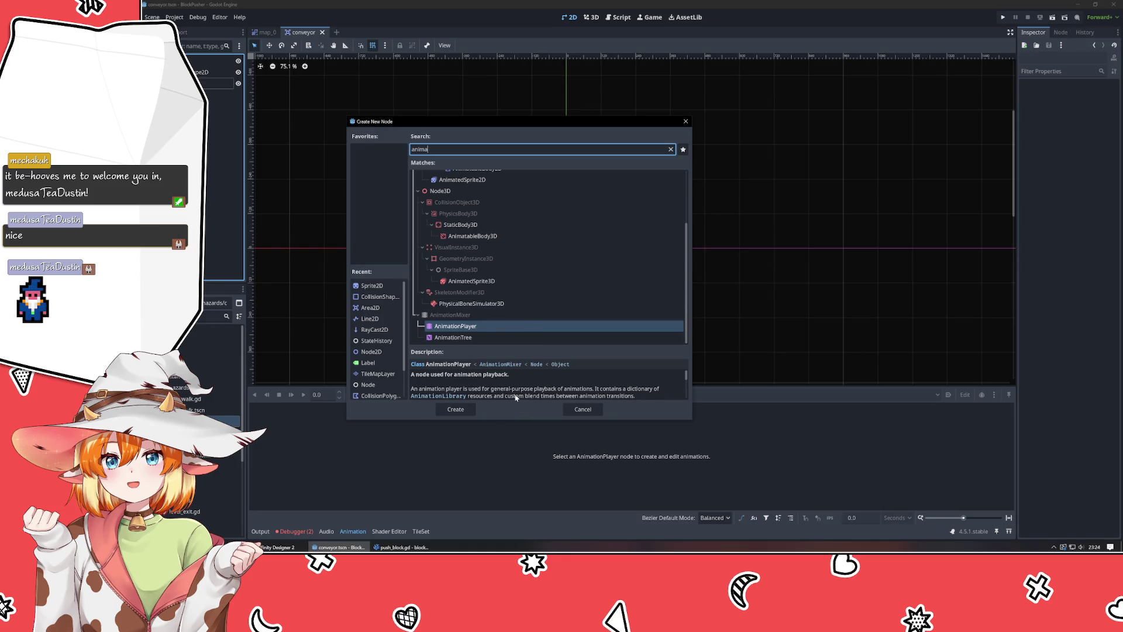
pyautogui.scroll(-3, 516, 398)
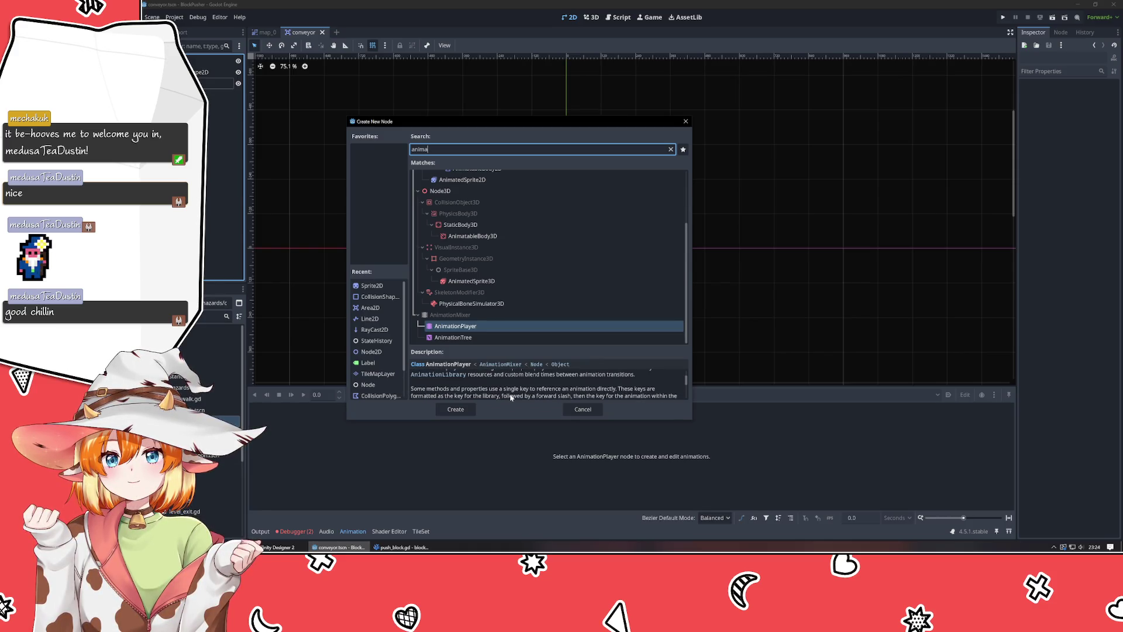
pyautogui.press('Return')
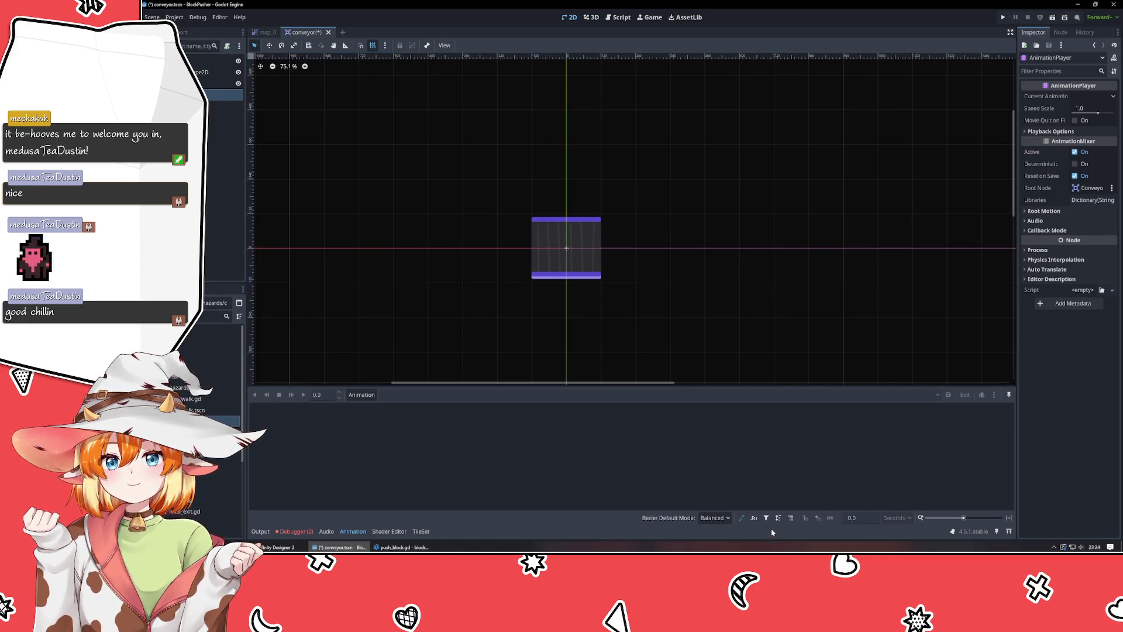
# Step: Create a new animation named 'convey' in the AnimationPlayer
pyautogui.click(1096, 98)
pyautogui.click(1086, 108)
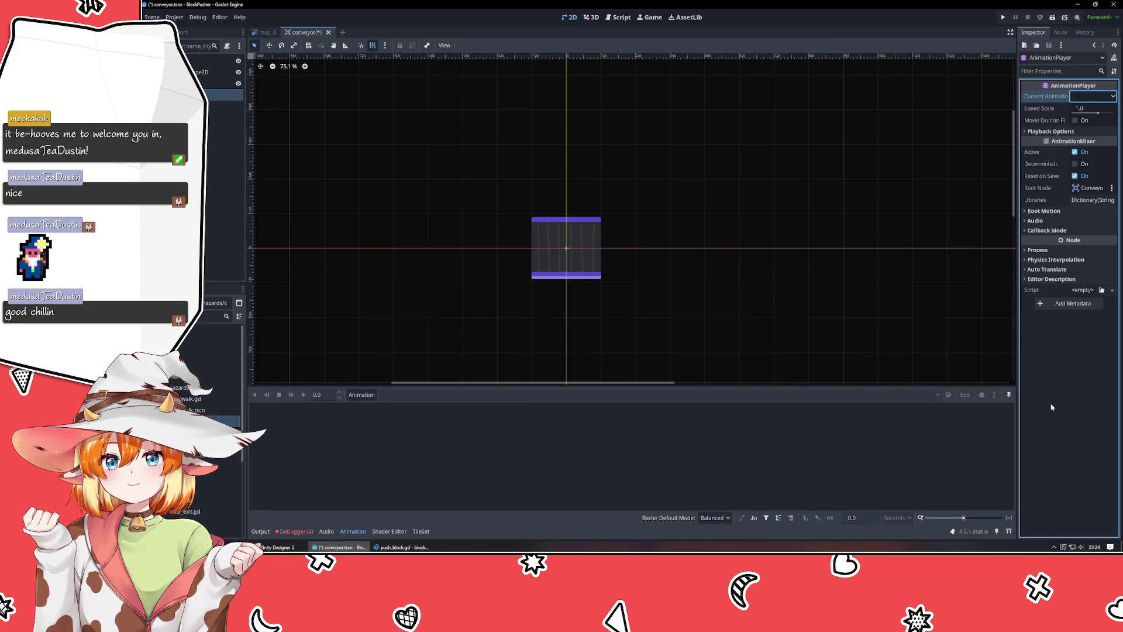
pyautogui.click(219, 83)
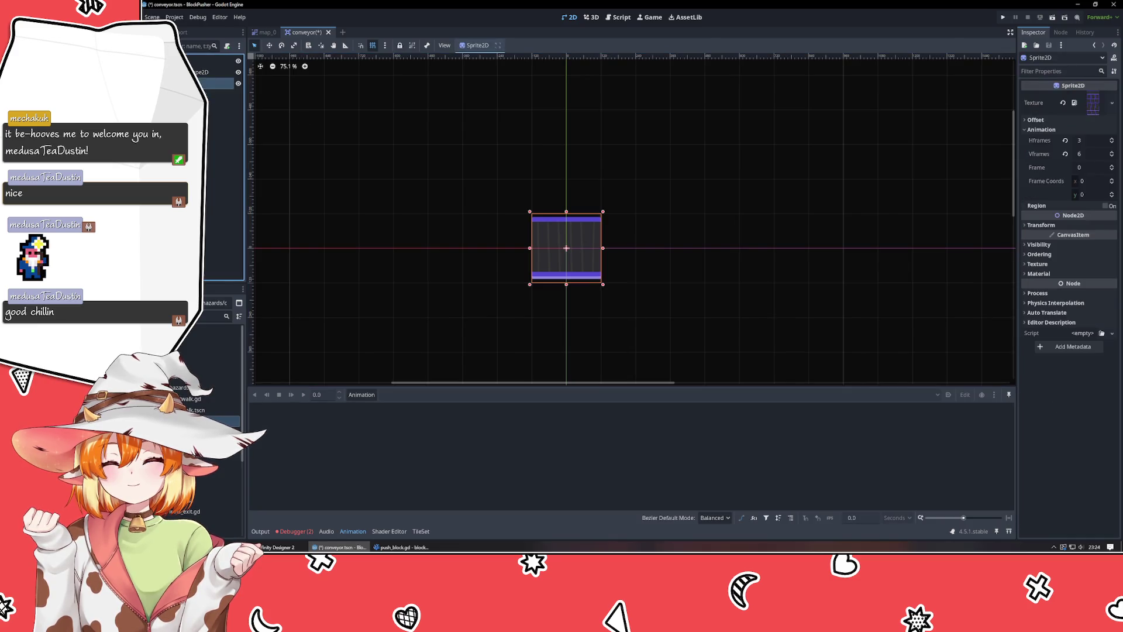
pyautogui.click(220, 95)
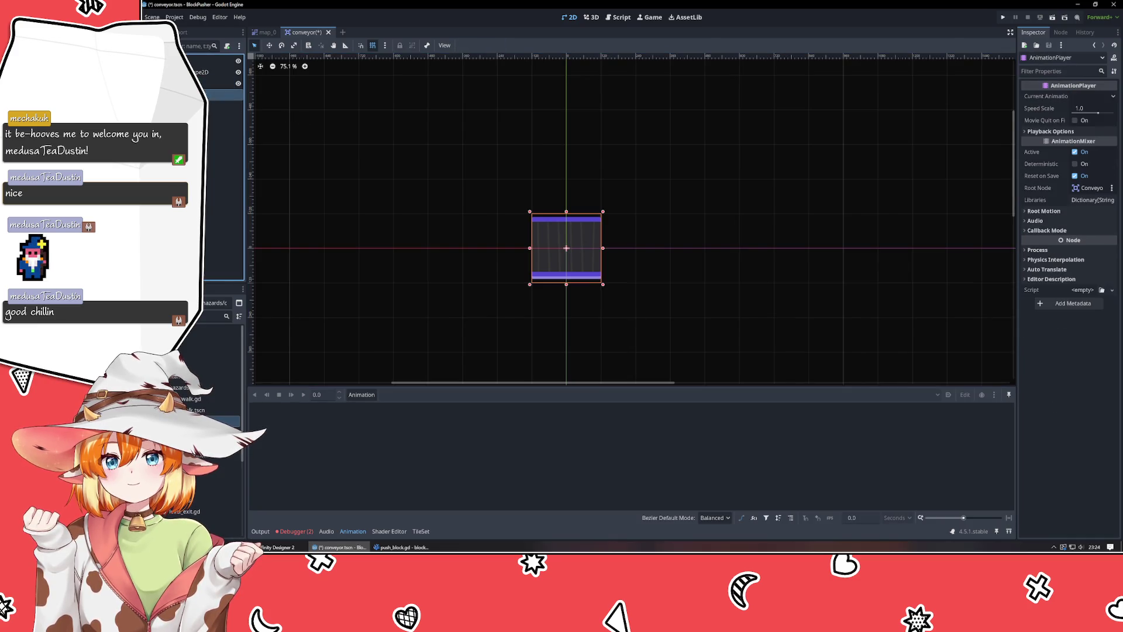
pyautogui.click(367, 395)
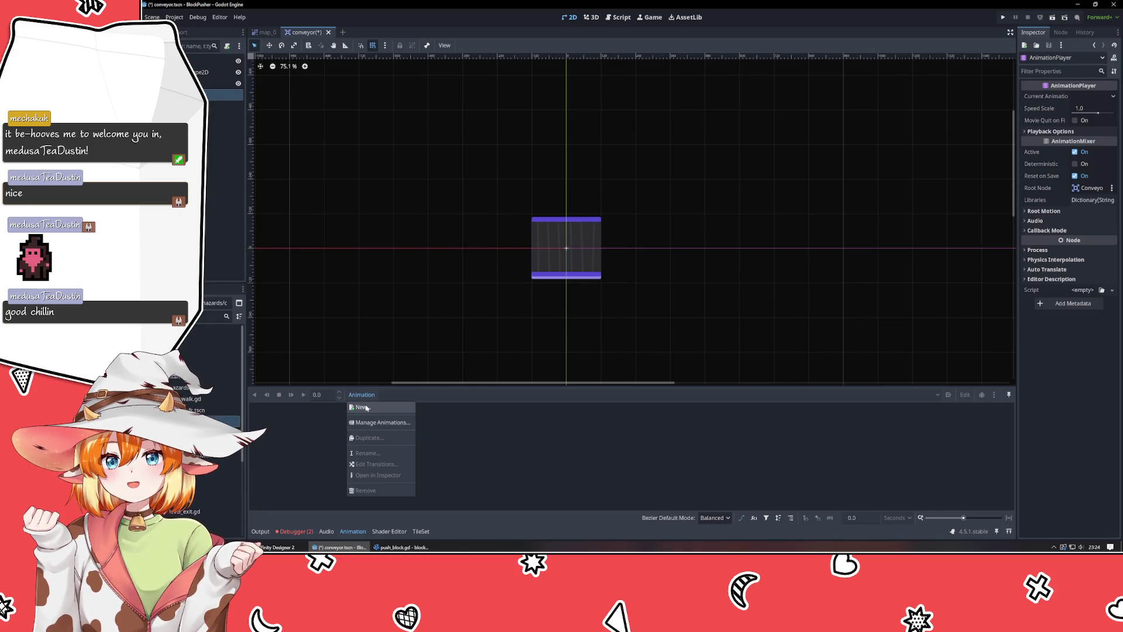
pyautogui.click(367, 408)
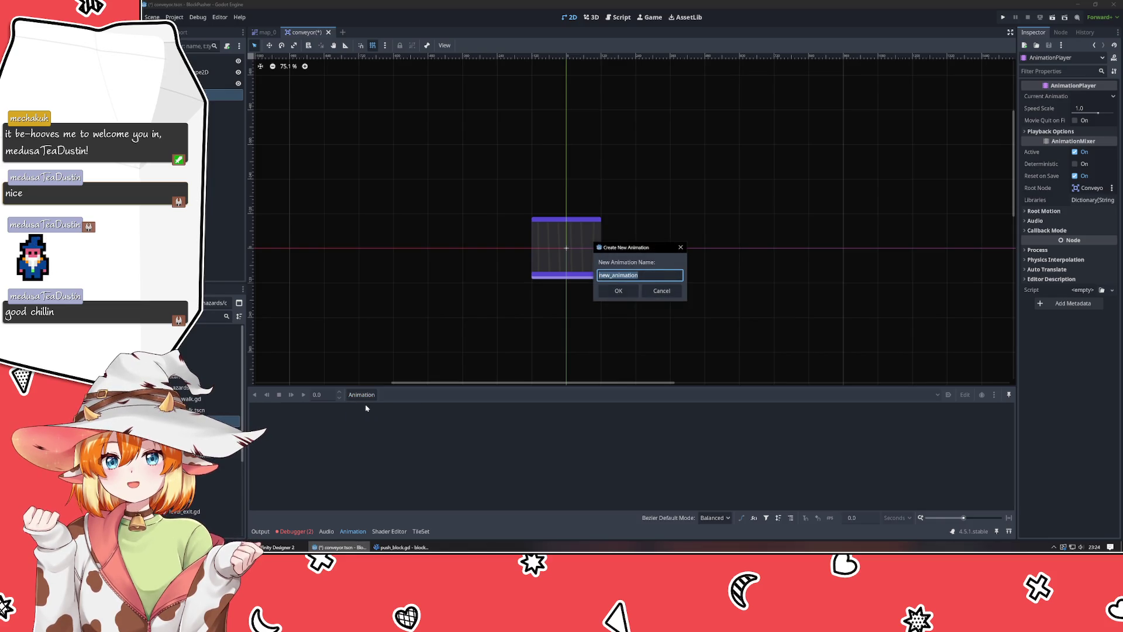
pyautogui.write('convey')
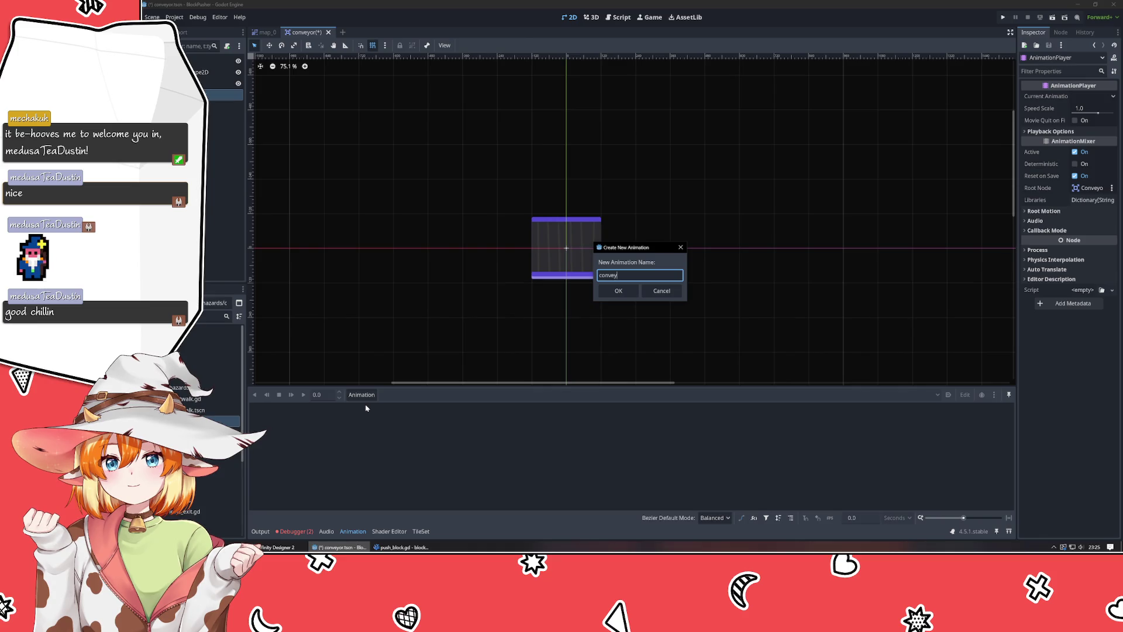
pyautogui.press('Return')
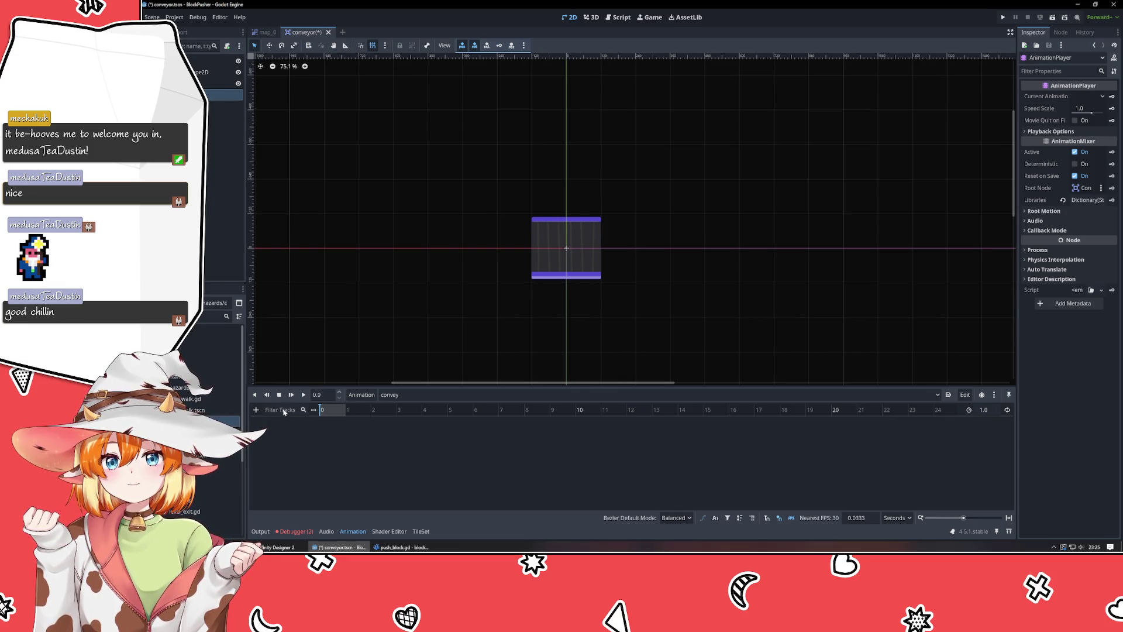
# Step: Move the convey playhead, keep Balanced as the default Bezier mode, and select AnimationPlayer
pyautogui.click(321, 411)
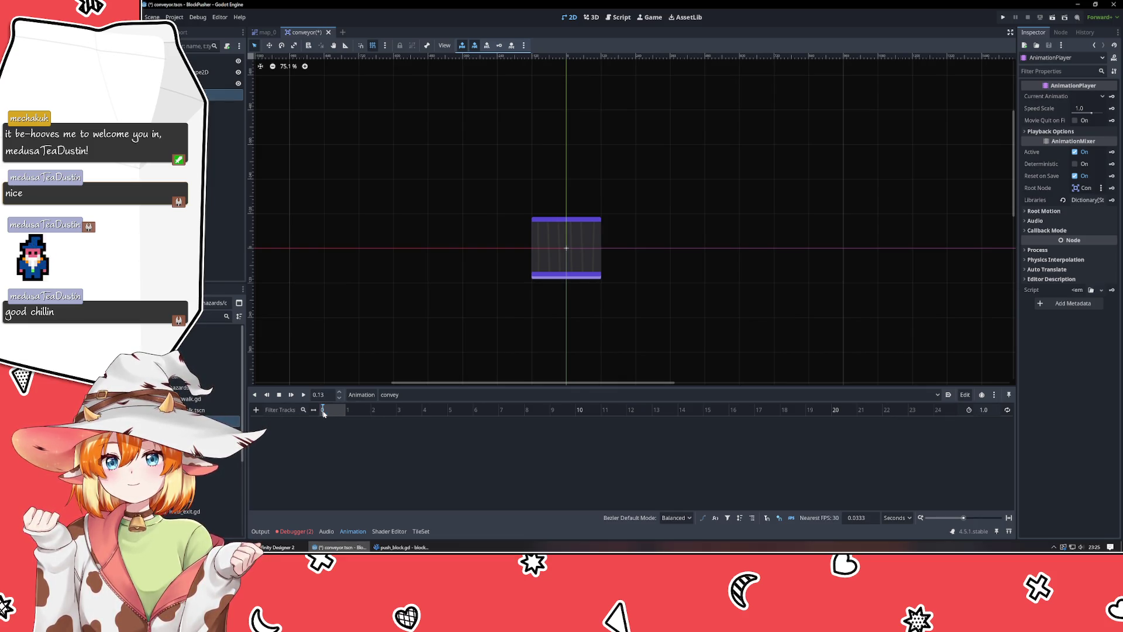
pyautogui.rightClick(367, 410)
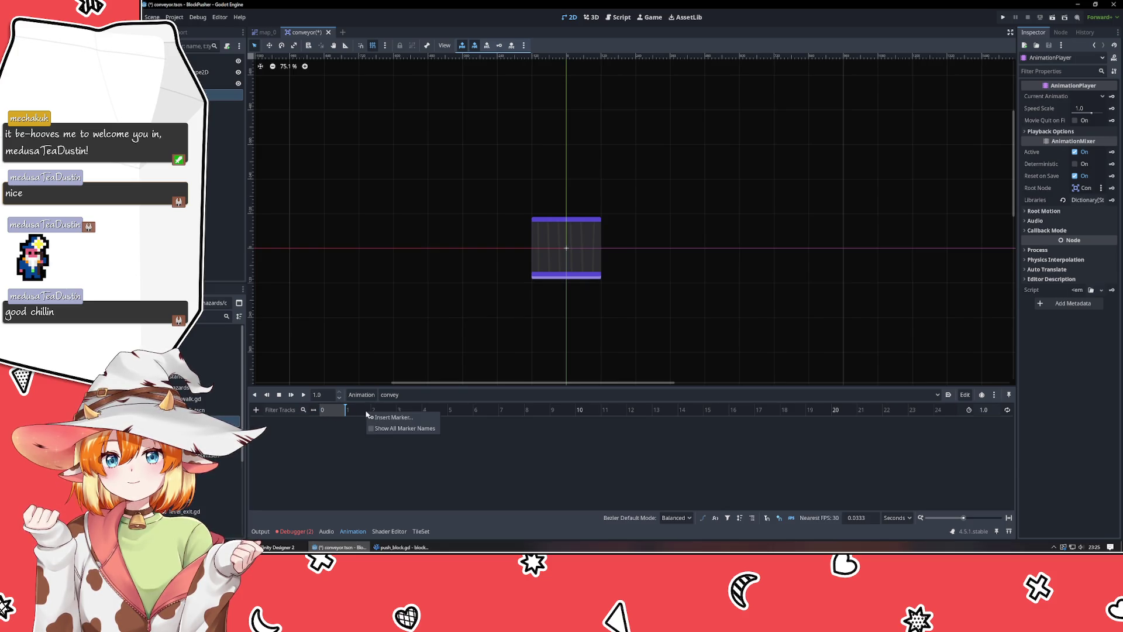
pyautogui.click(341, 444)
pyautogui.click(676, 518)
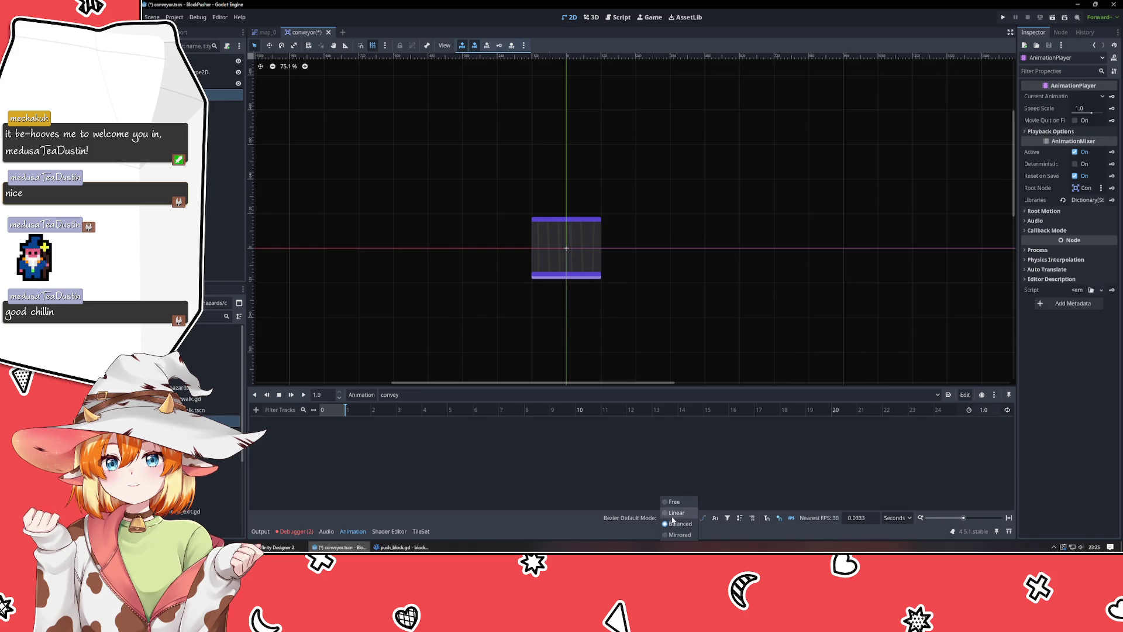
pyautogui.click(679, 523)
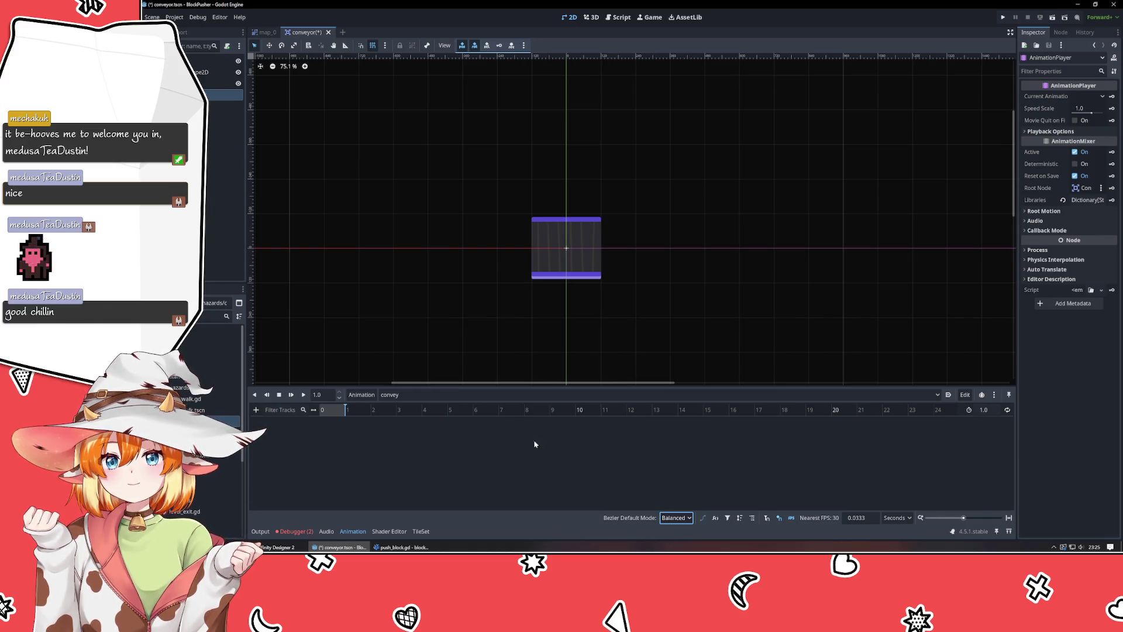
pyautogui.click(222, 95)
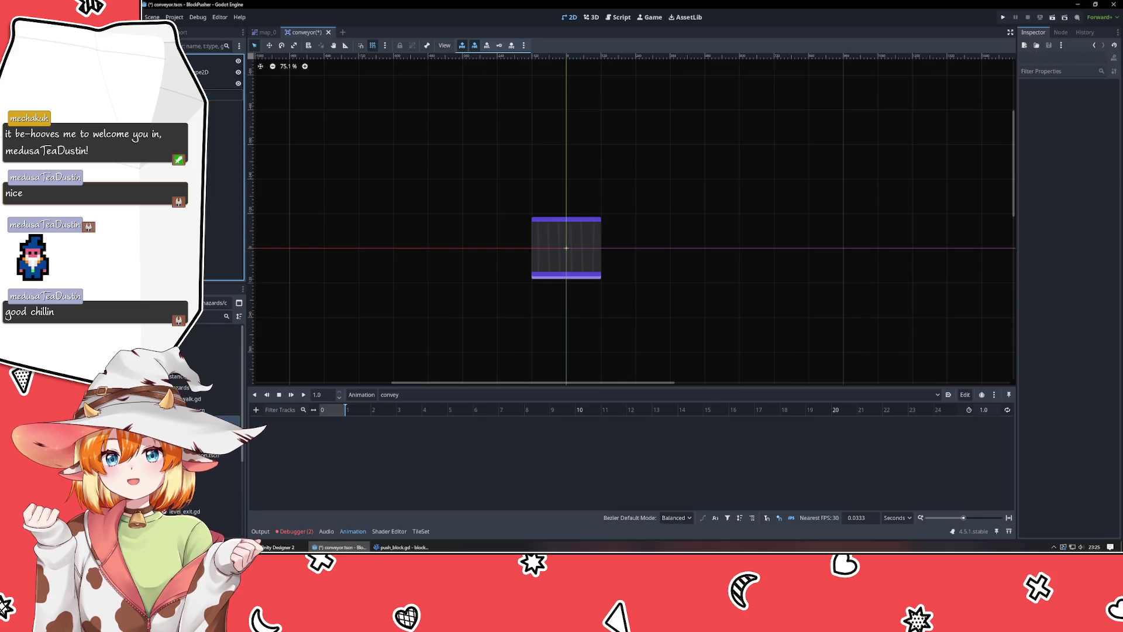
# Step: Delete the AnimationPlayer node and add an AnimatedSprite2D child node instead
pyautogui.press('Delete')
pyautogui.press('Return')
pyautogui.rightClick(202, 128)
pyautogui.click(224, 133)
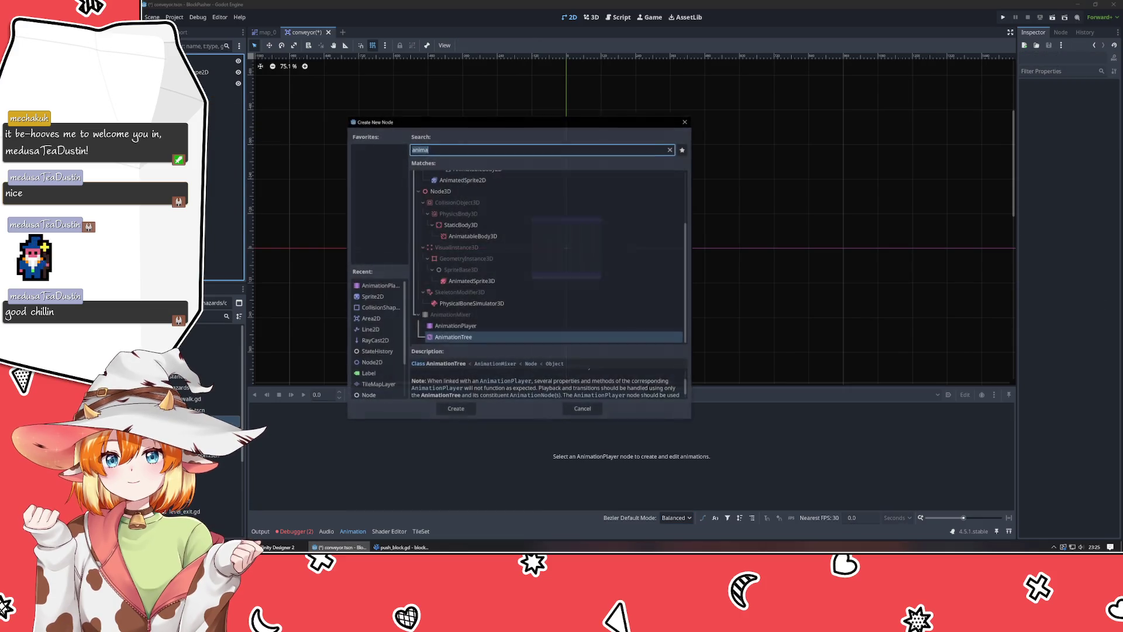
pyautogui.scroll(3, 497, 258)
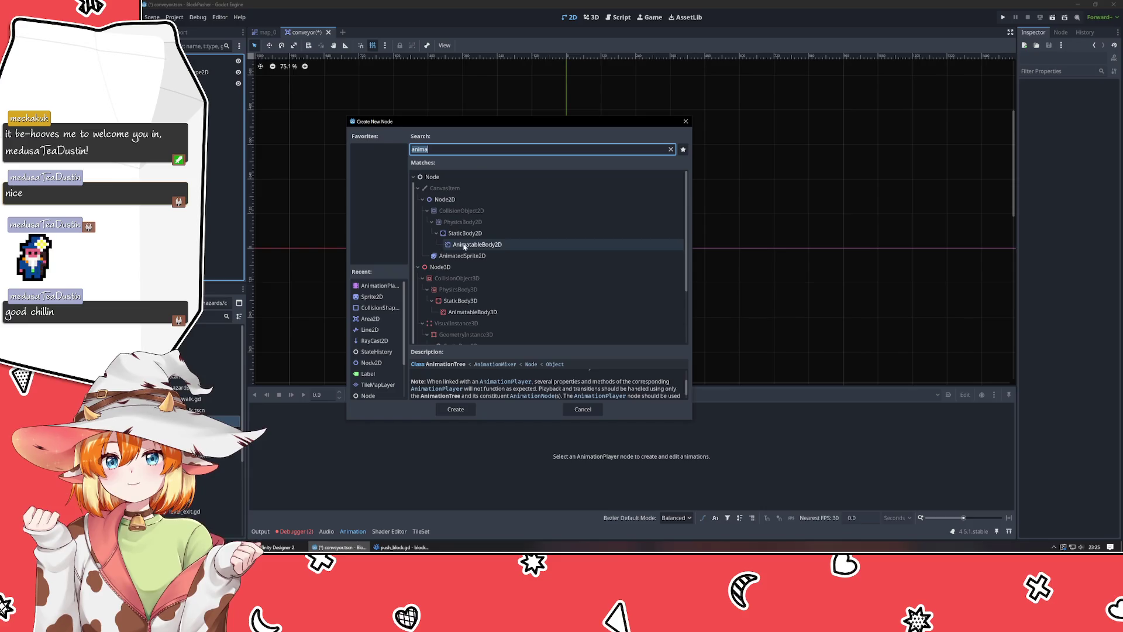
pyautogui.click(497, 257)
pyautogui.doubleClick(498, 262)
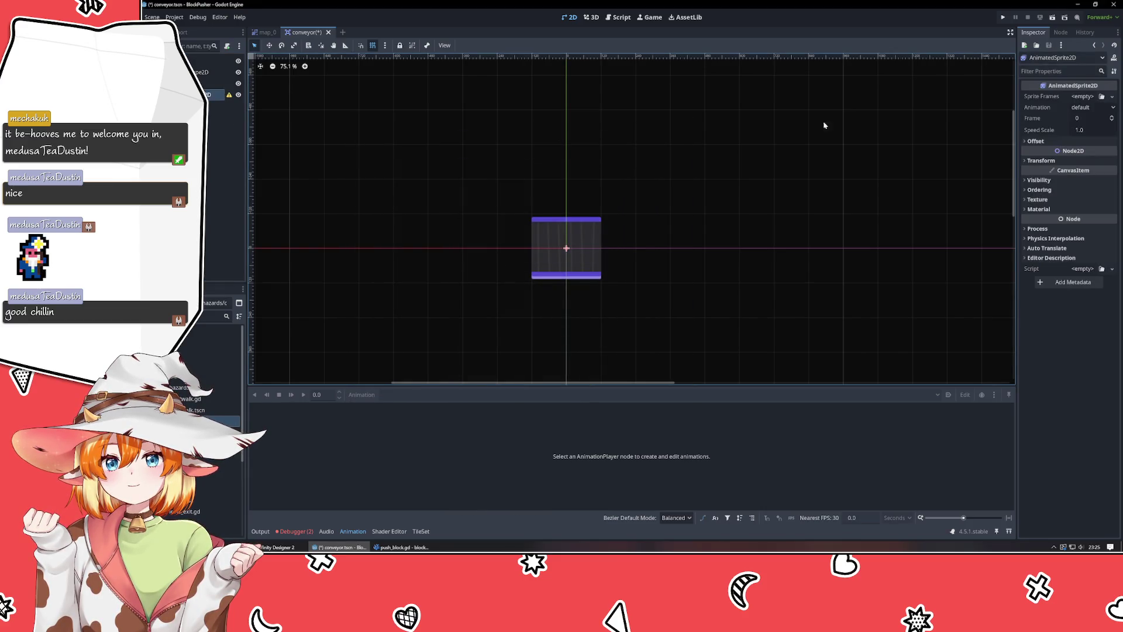
# Step: Assign a New SpriteFrames resource to the AnimatedSprite2D's Sprite Frames property
pyautogui.click(1102, 96)
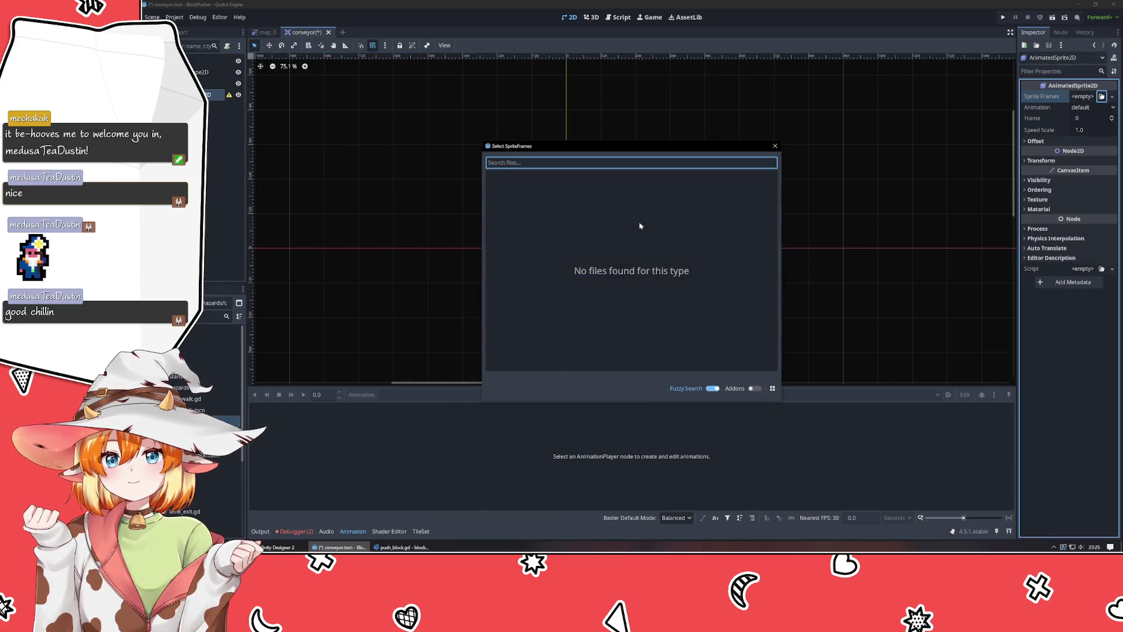
pyautogui.press('Escape')
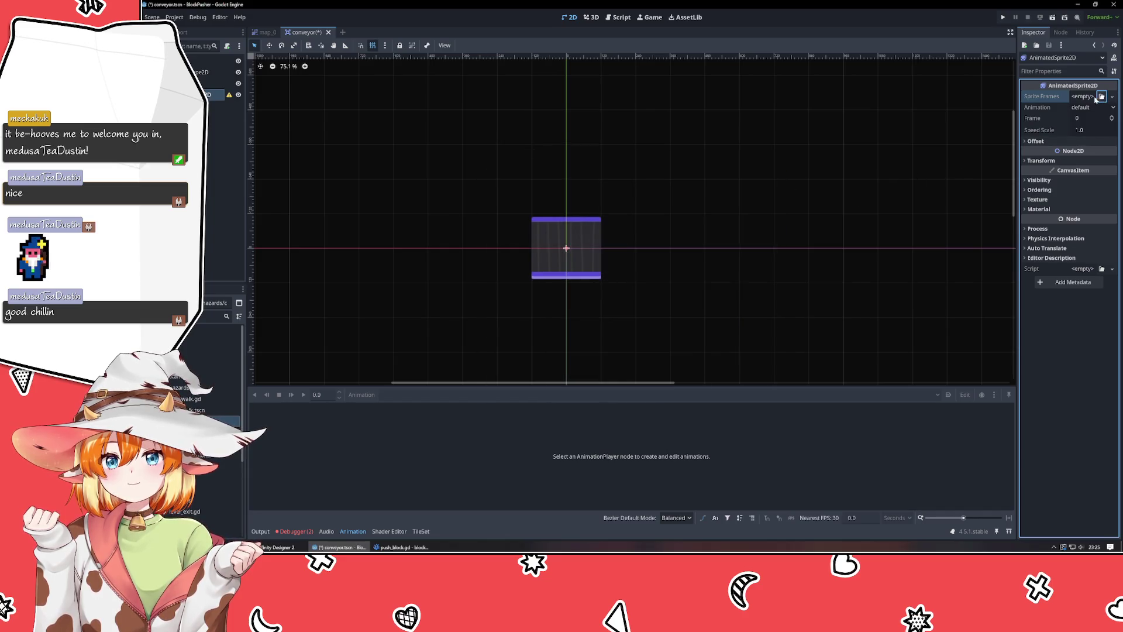
pyautogui.click(1089, 97)
pyautogui.click(1087, 105)
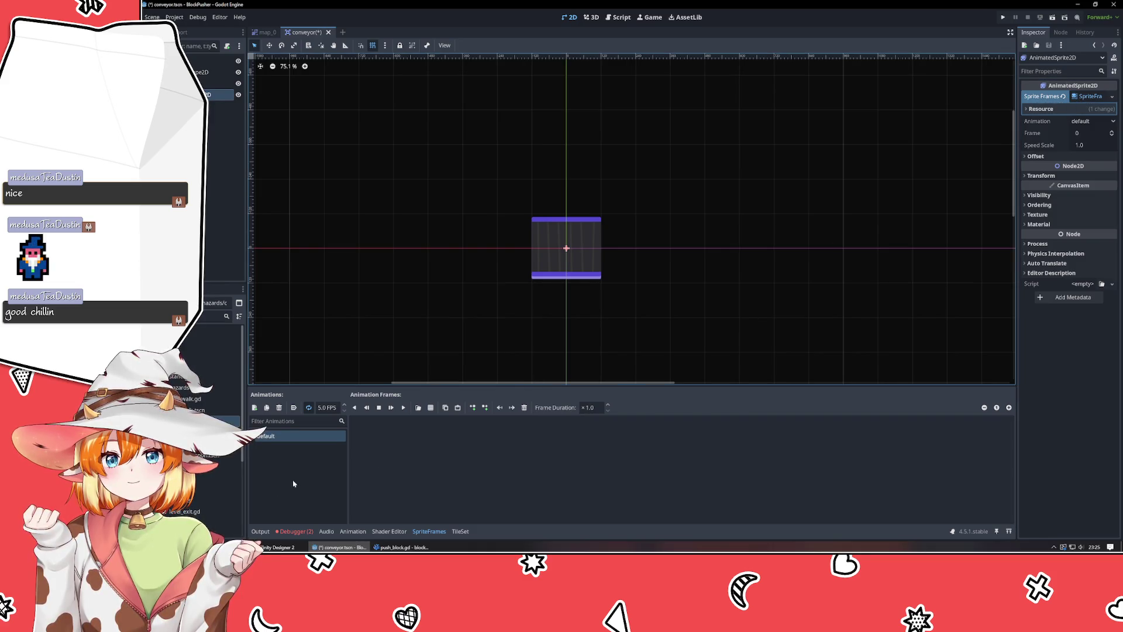
pyautogui.click(294, 484)
pyautogui.rightClick(281, 416)
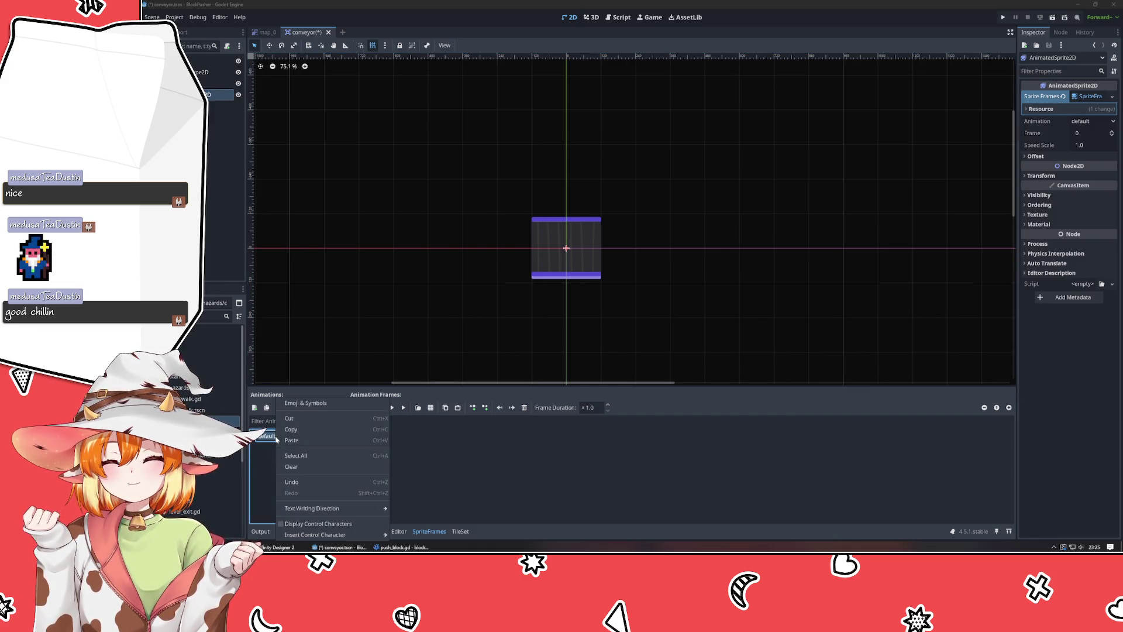
pyautogui.press('Escape')
# Step: Remove the stray new_animation and the empty frame, leaving the default animation empty
pyautogui.click(255, 407)
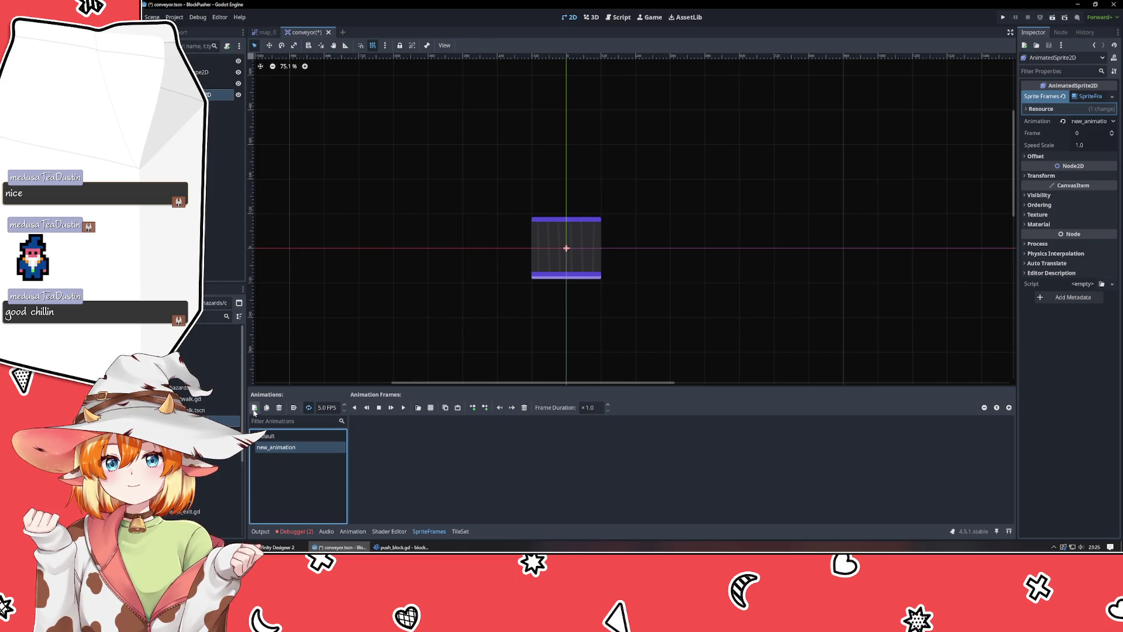
pyautogui.click(278, 447)
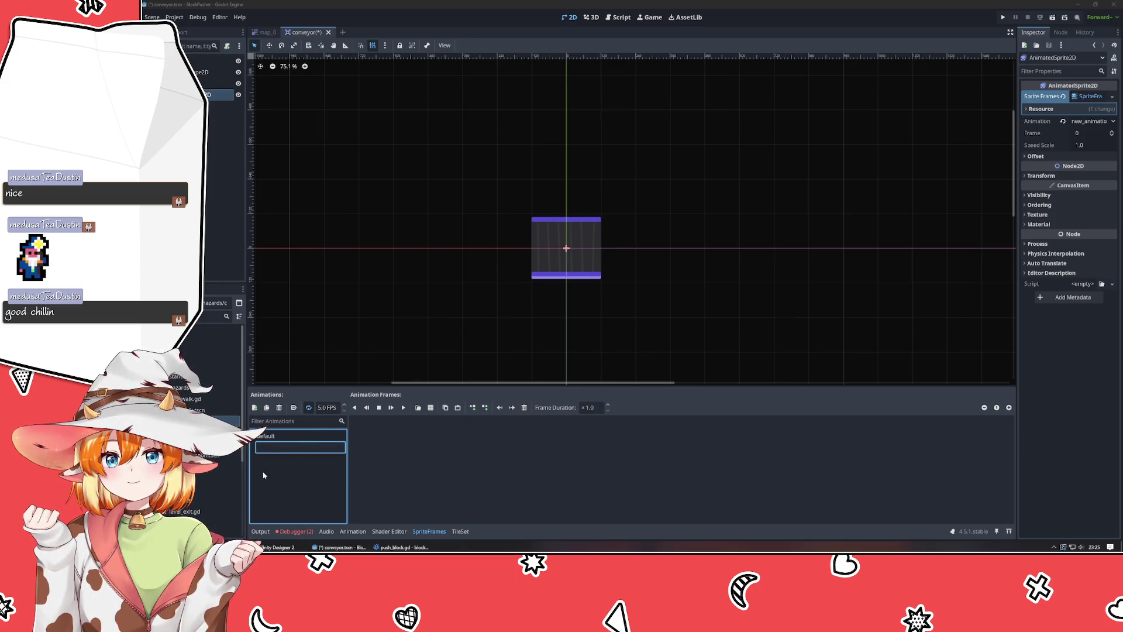
pyautogui.press('Delete')
pyautogui.press('Return')
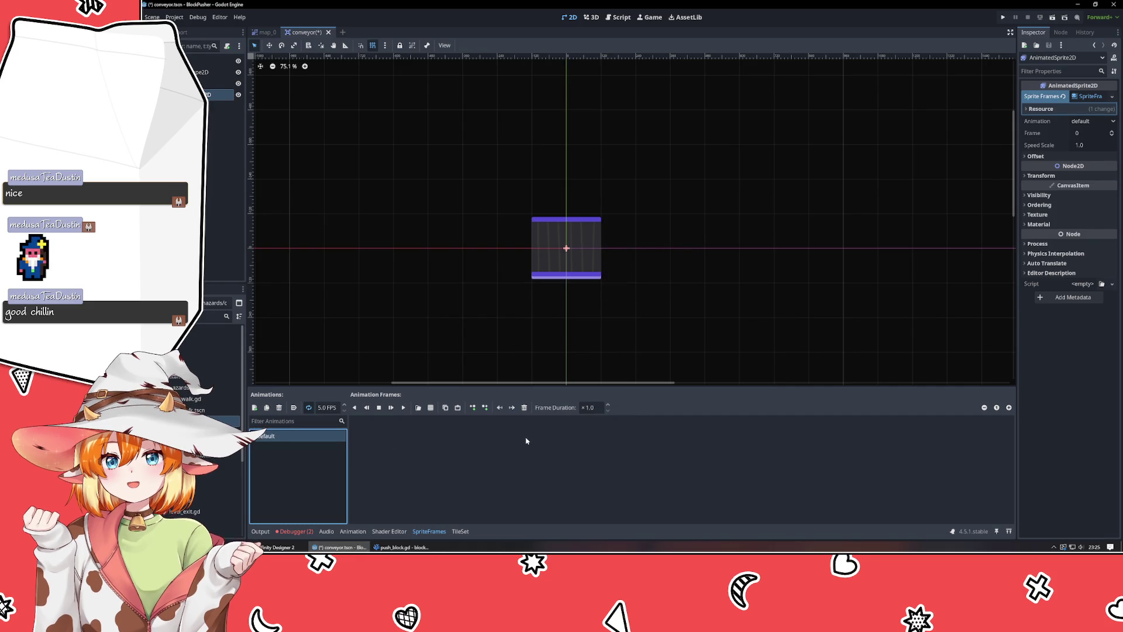
pyautogui.click(485, 411)
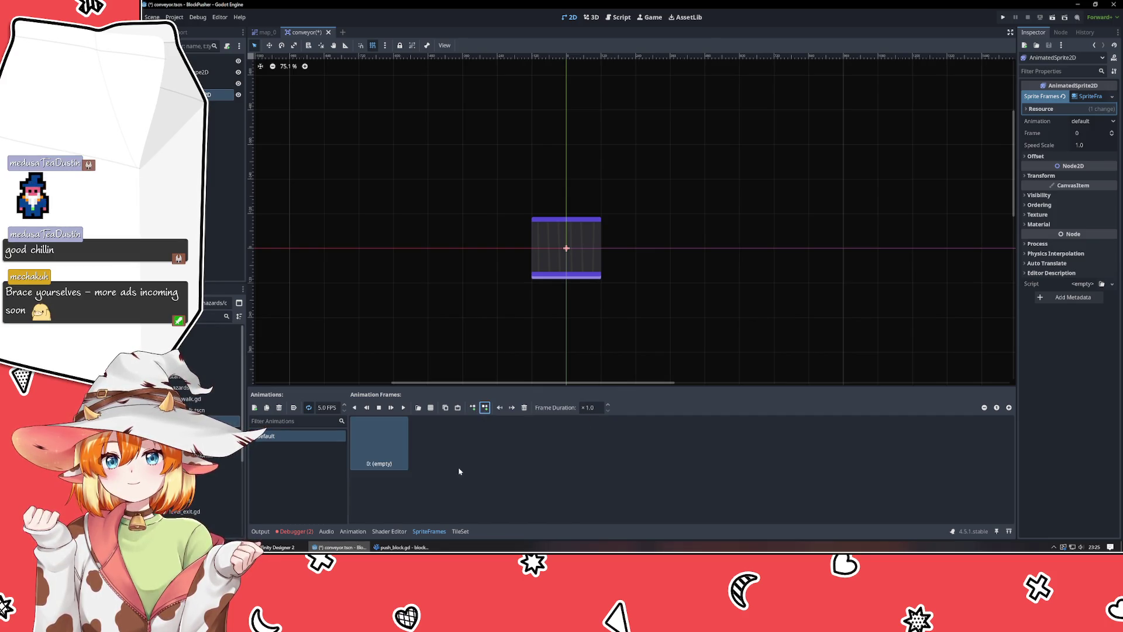
pyautogui.click(384, 447)
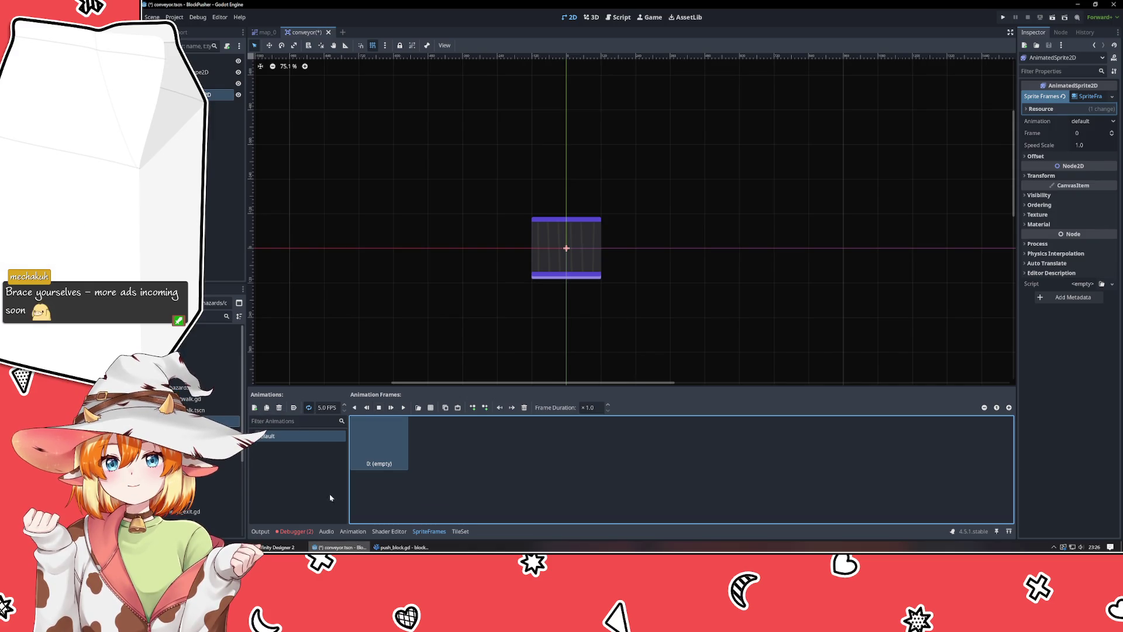
pyautogui.click(310, 491)
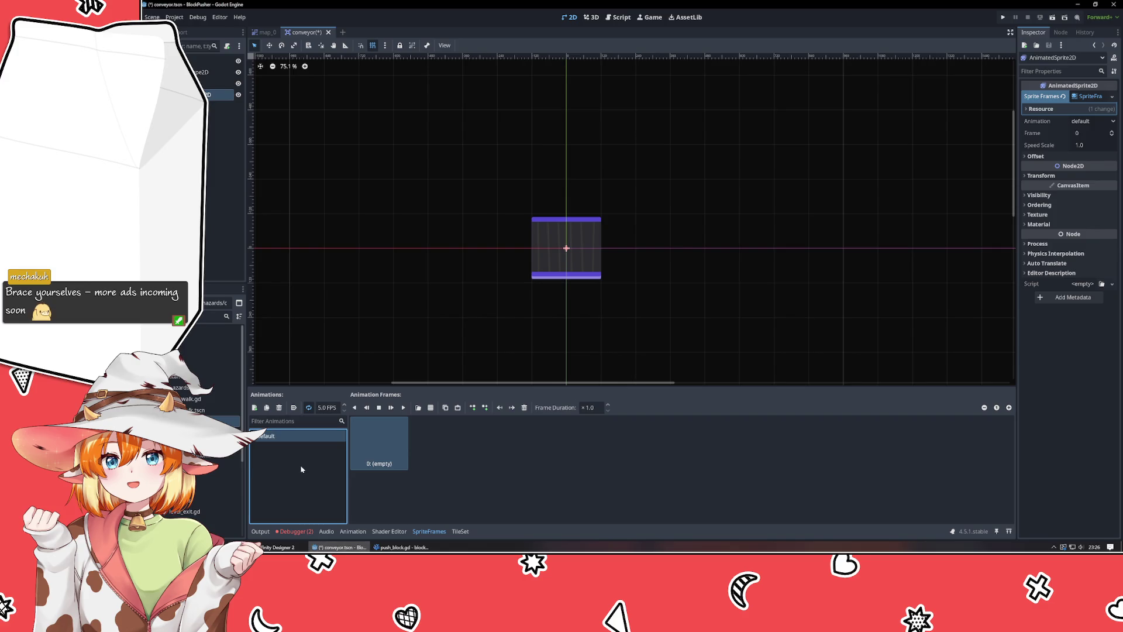
pyautogui.click(395, 475)
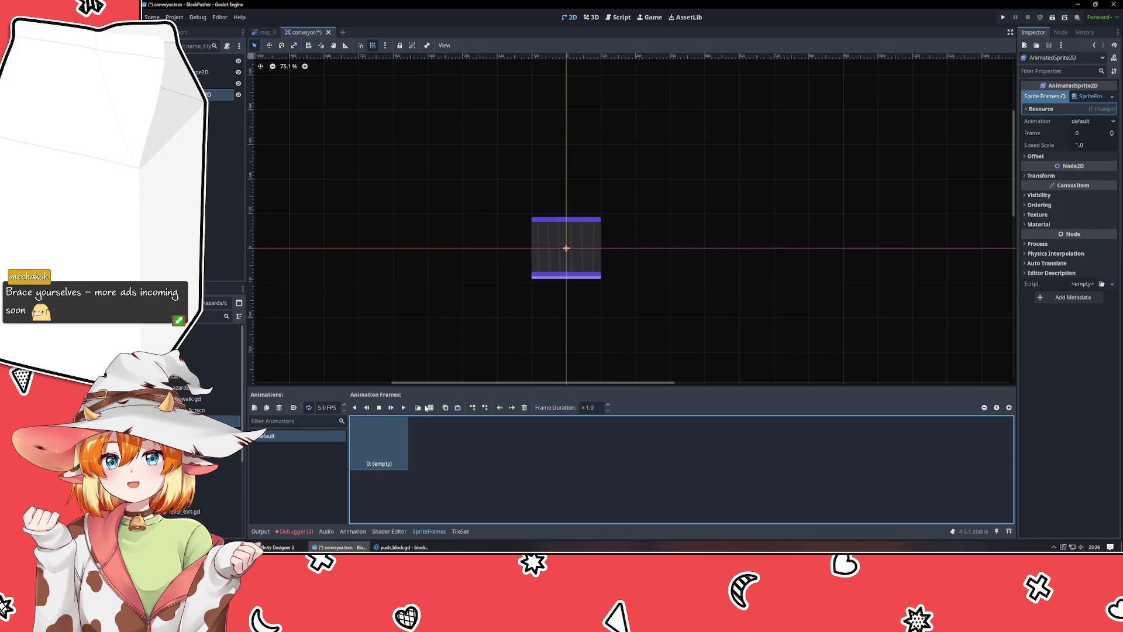
pyautogui.press('Delete')
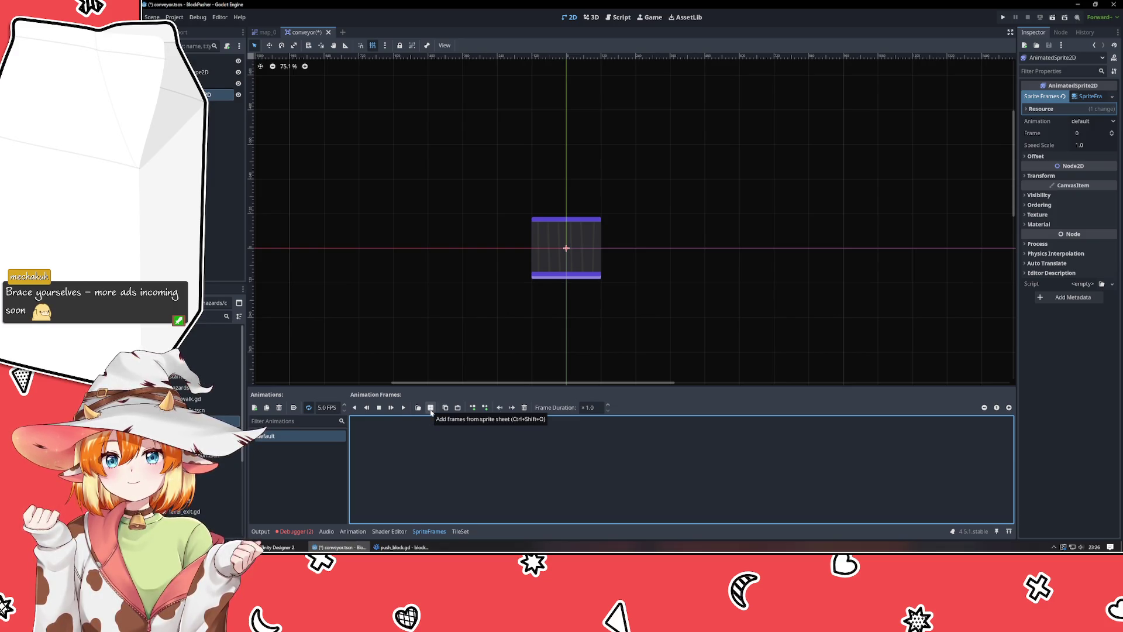
# Step: Open assets/Sprites/Conveyor.png for adding frames from a sprite sheet
pyautogui.click(431, 408)
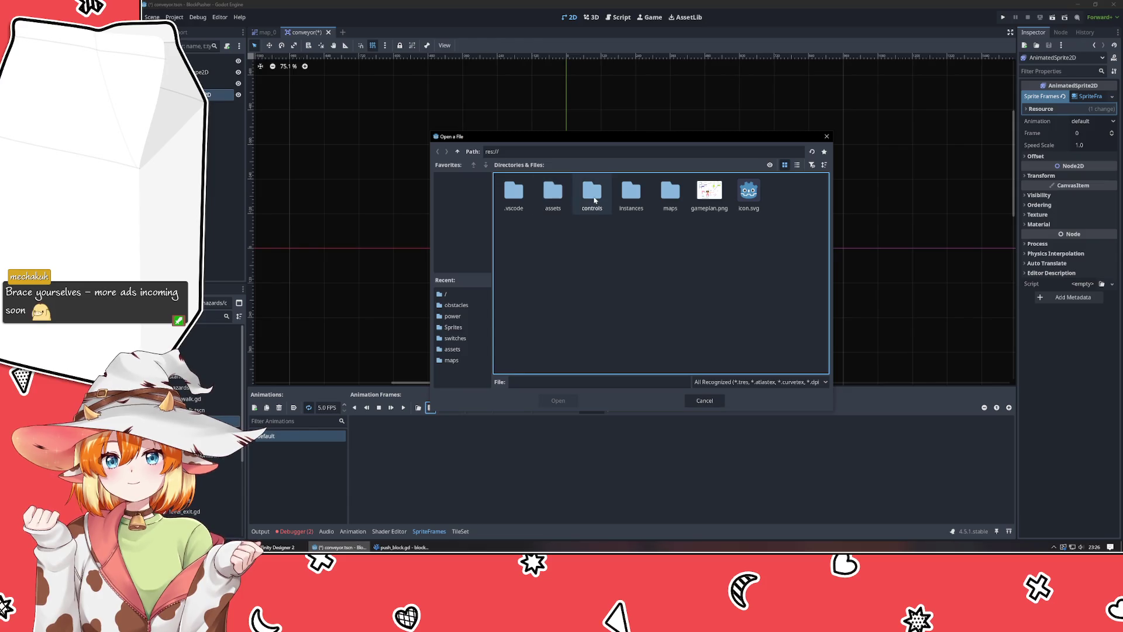
pyautogui.doubleClick(553, 195)
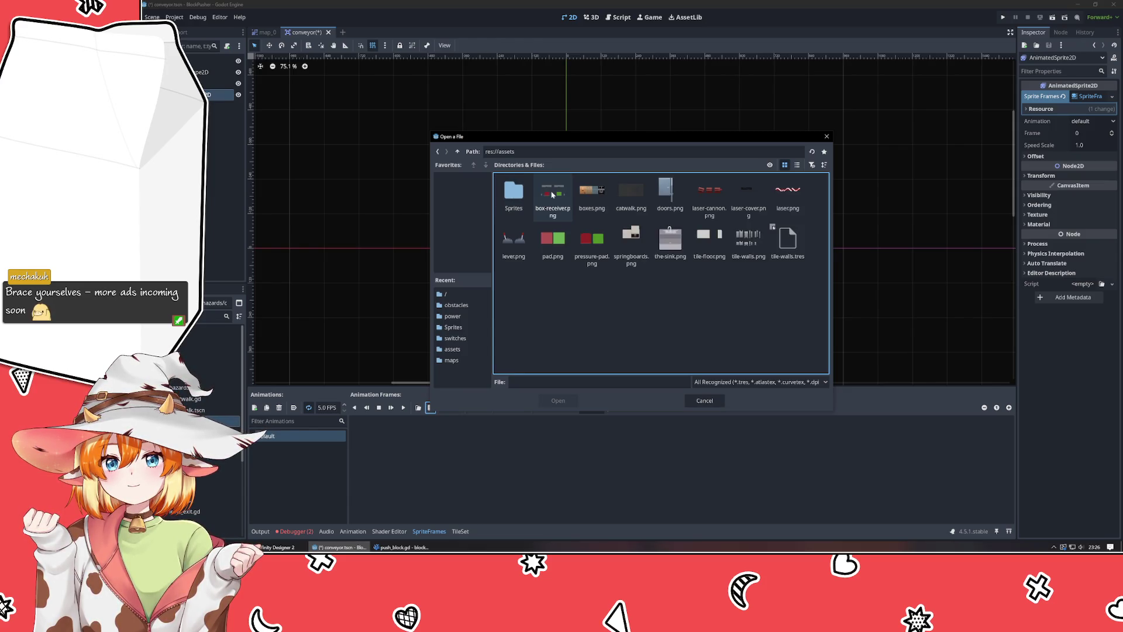
pyautogui.doubleClick(514, 190)
pyautogui.click(671, 201)
pyautogui.doubleClick(671, 200)
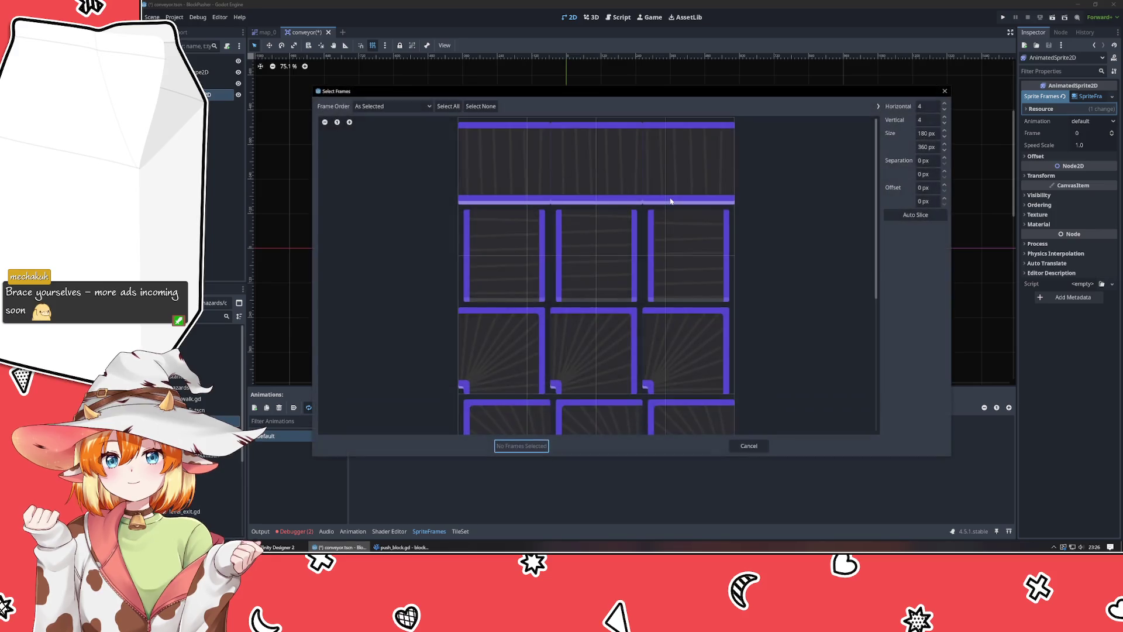
# Step: Slice the sheet into 3 columns, add top-row frames 0–2, and delete the old Sprite2D
pyautogui.click(518, 188)
pyautogui.click(561, 184)
pyautogui.click(622, 187)
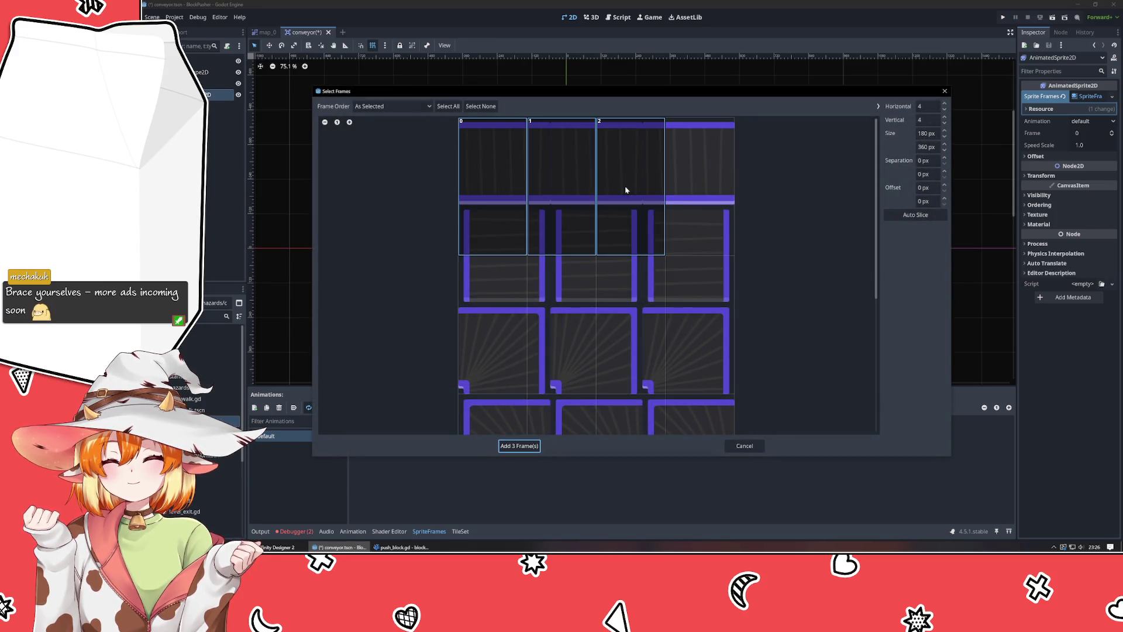
pyautogui.click(944, 112)
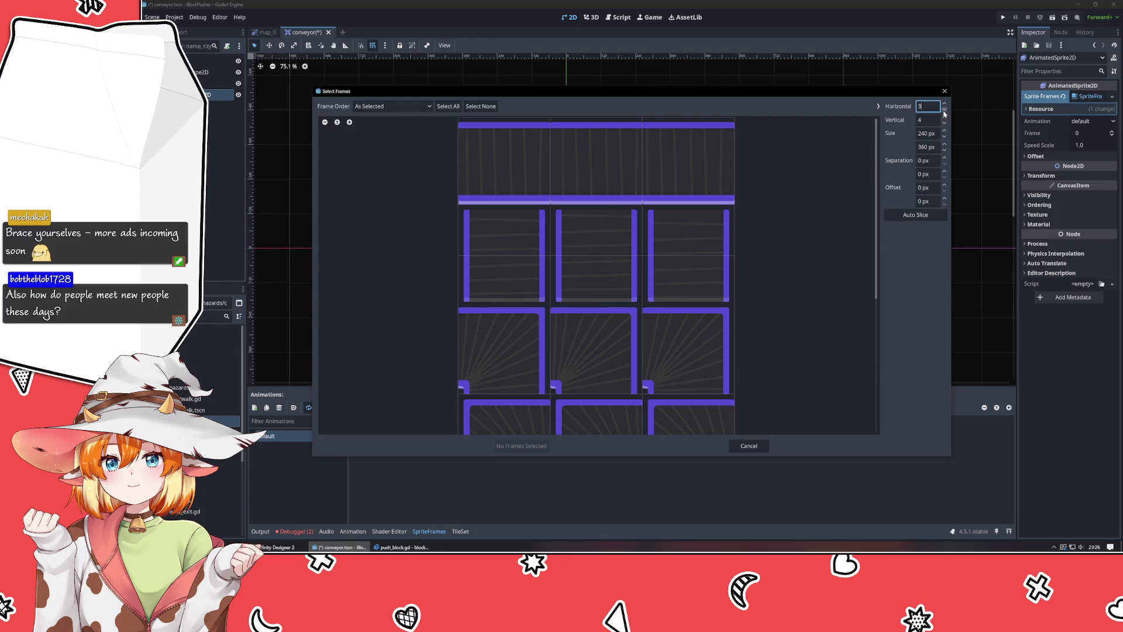
pyautogui.doubleClick(944, 118)
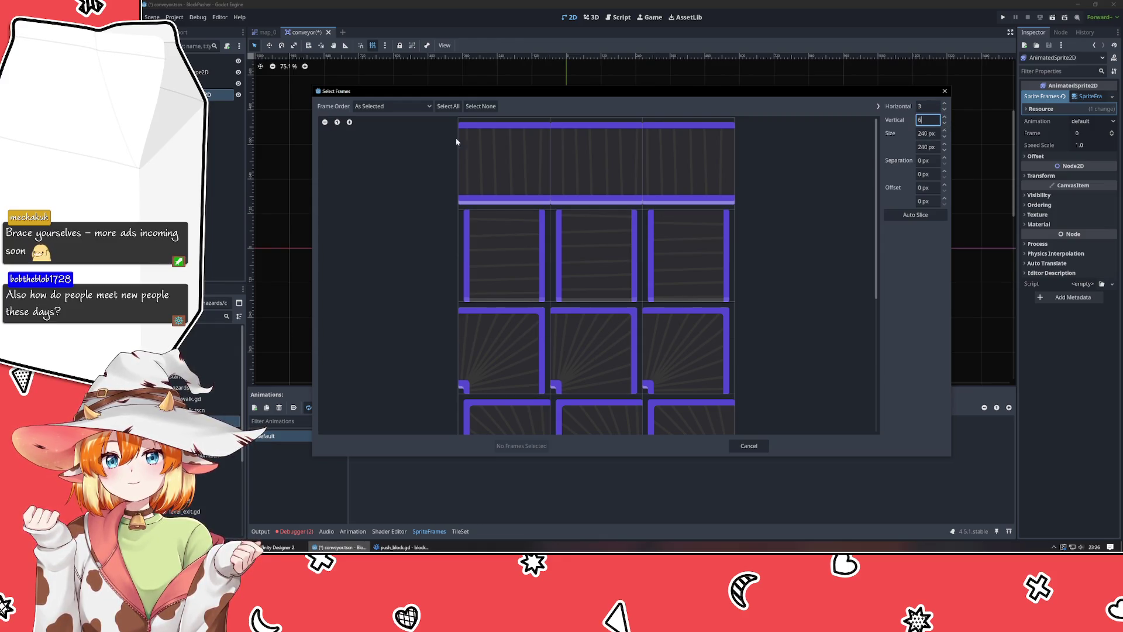
pyautogui.moveTo(460, 142); pyautogui.dragTo(649, 174)
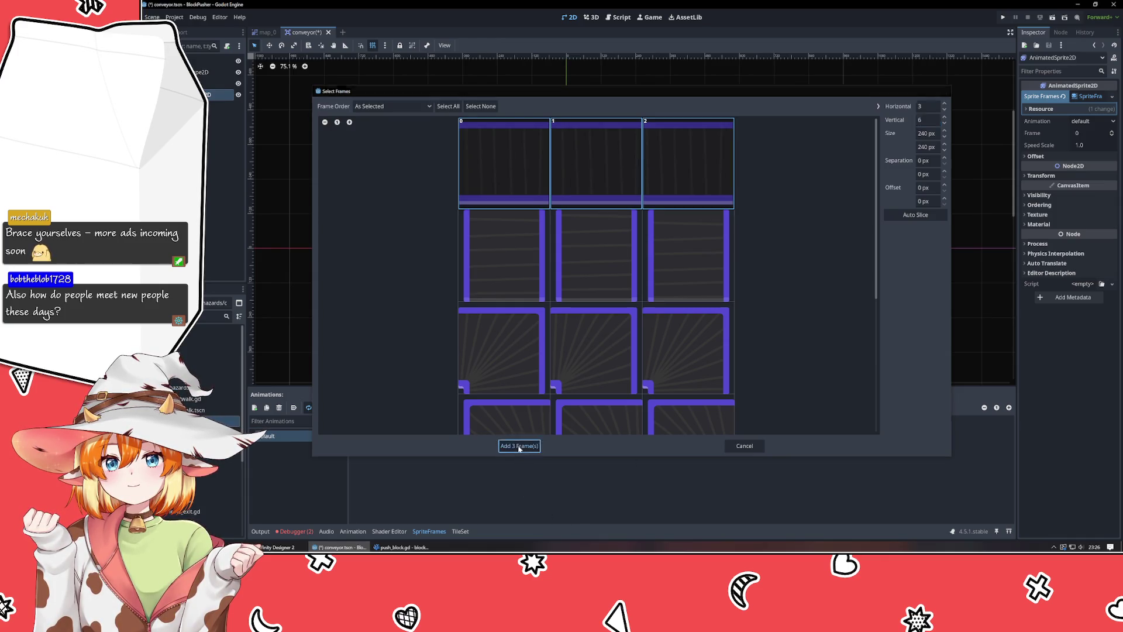
pyautogui.click(519, 446)
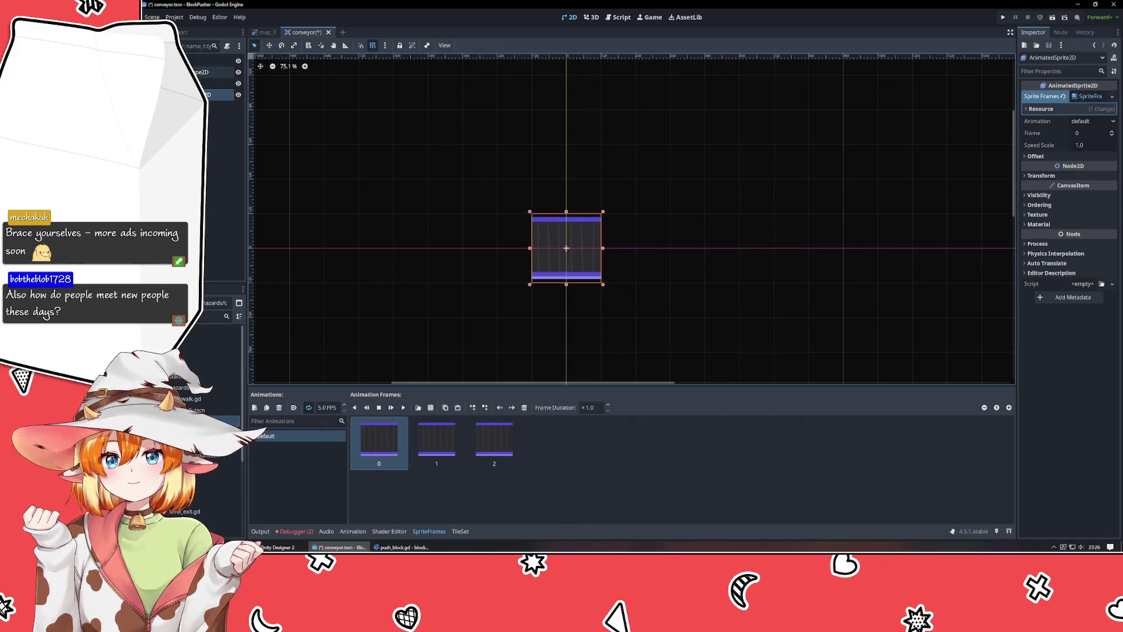
pyautogui.click(223, 84)
pyautogui.press('Delete')
# Step: Confirm the Sprite2D deletion, preview the three-frame belt animation, and start renaming default
pyautogui.press('Return')
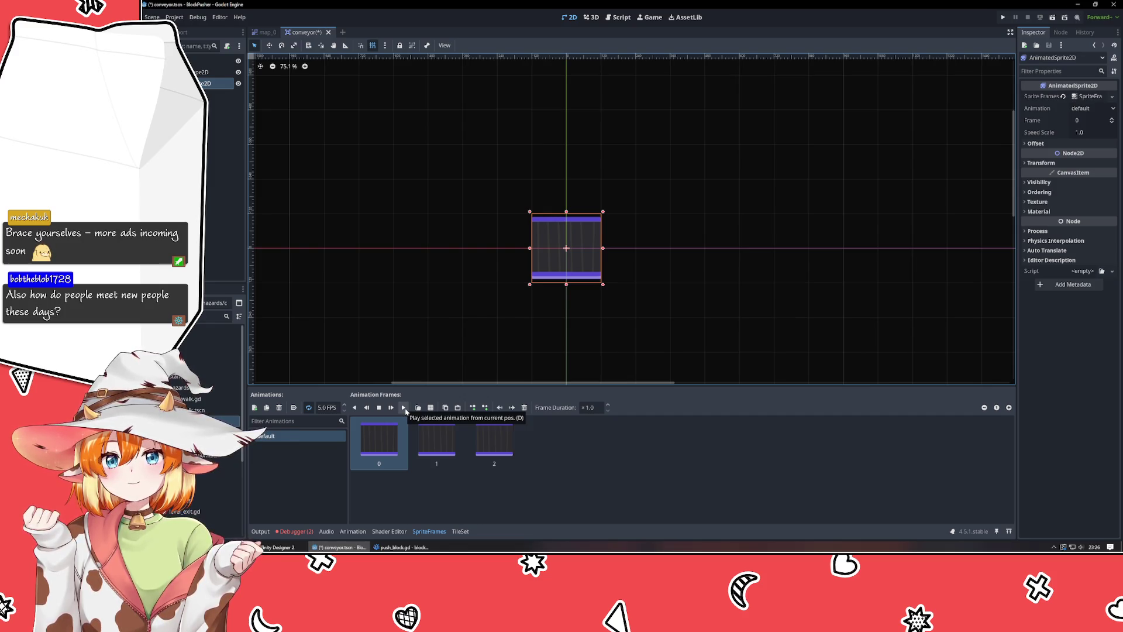
pyautogui.click(404, 408)
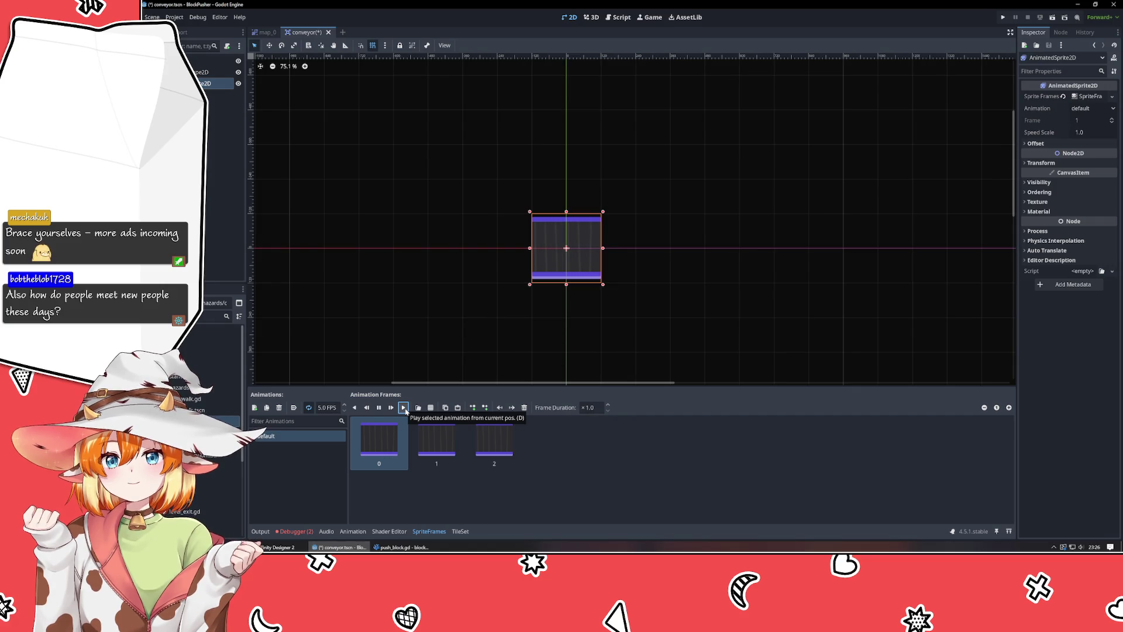
pyautogui.click(380, 409)
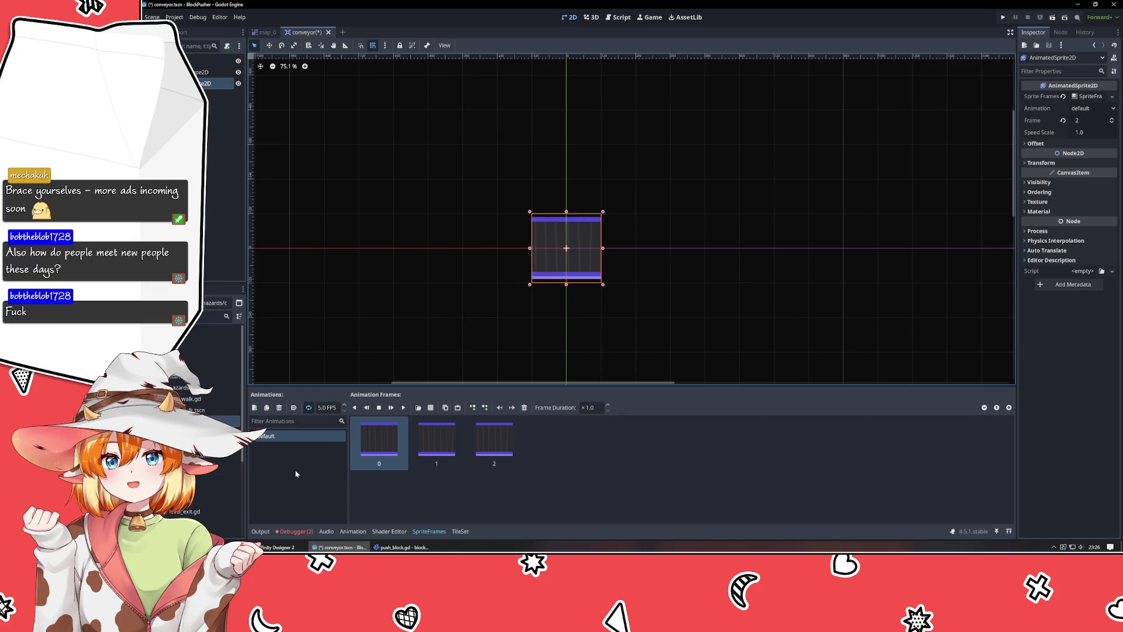
pyautogui.click(263, 437)
pyautogui.click(263, 437)
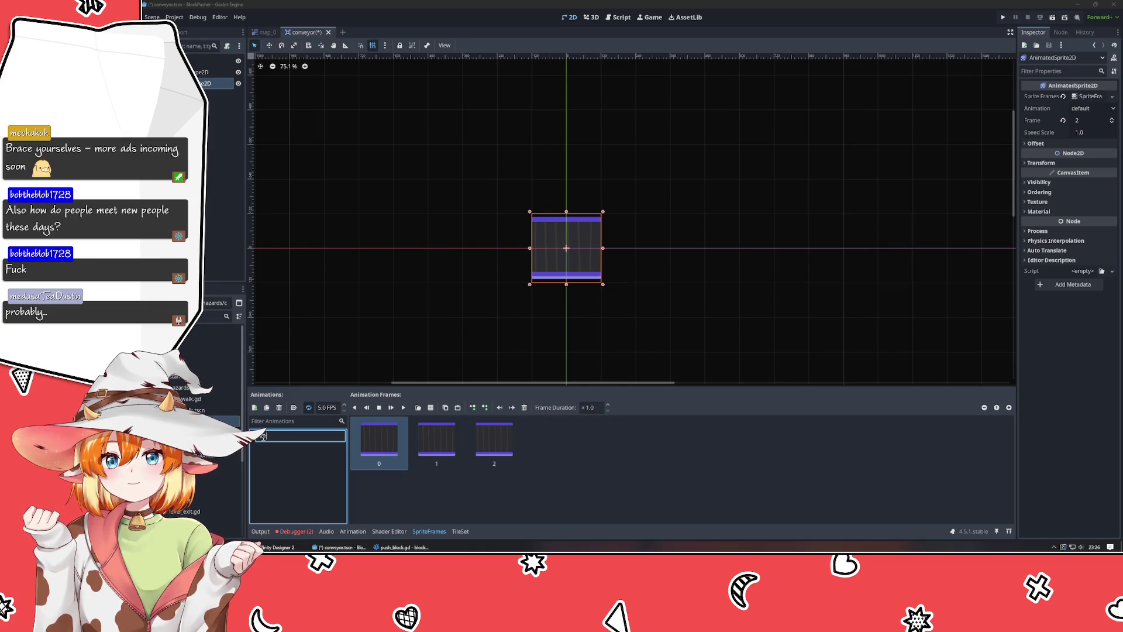
# Step: Rename default to 'horizontal' and add a second animation named 'vertical'
pyautogui.write('tal')
pyautogui.press('Return')
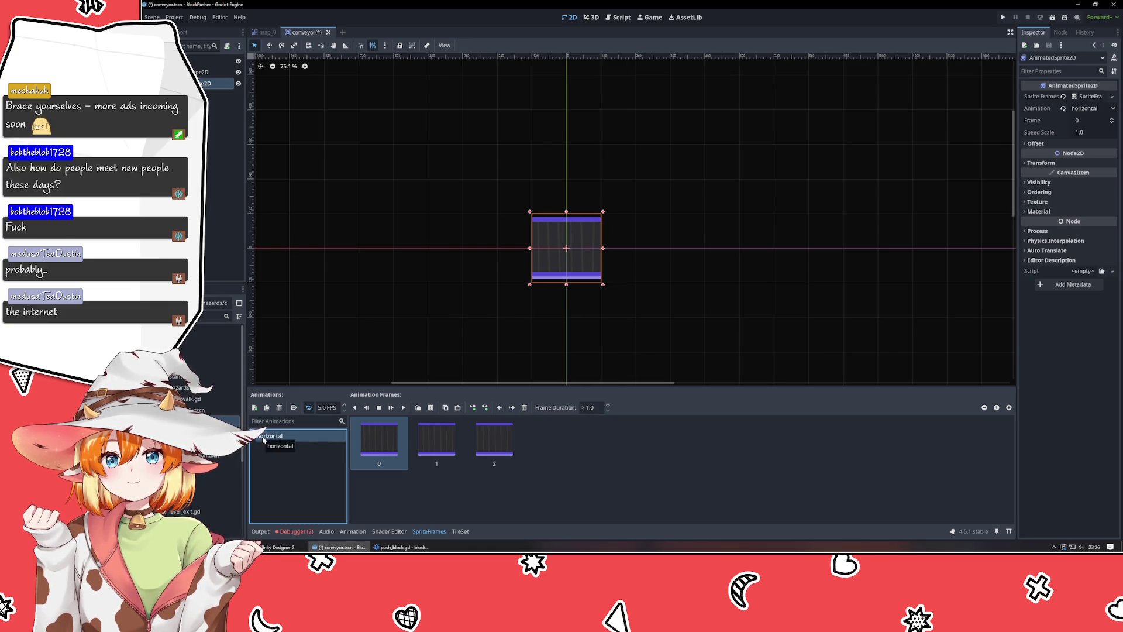
pyautogui.click(254, 408)
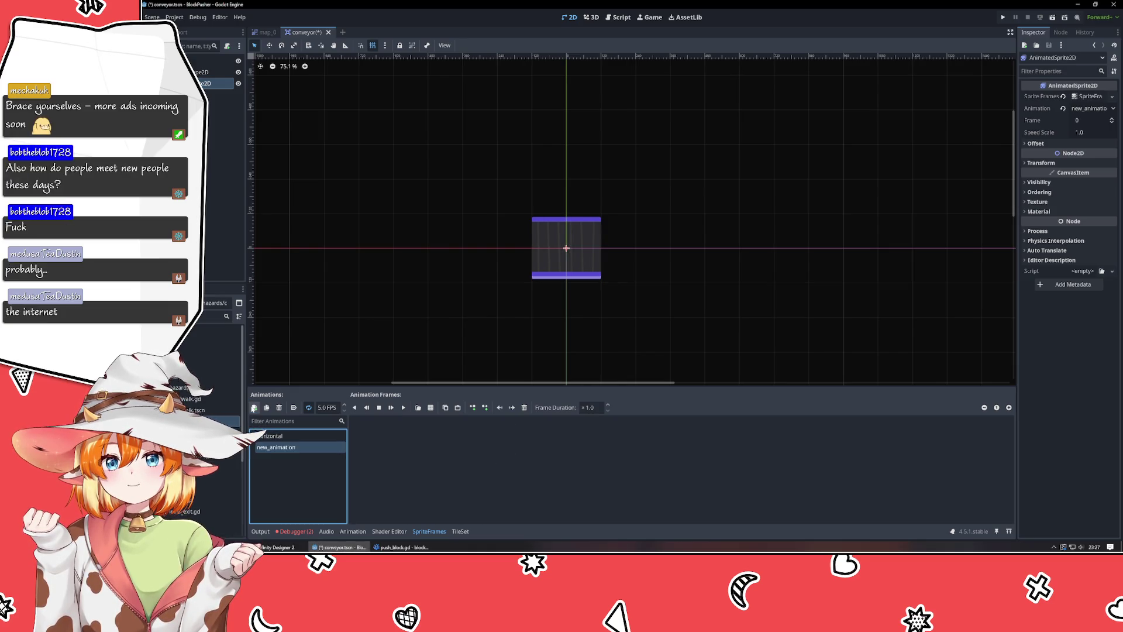
pyautogui.click(275, 448)
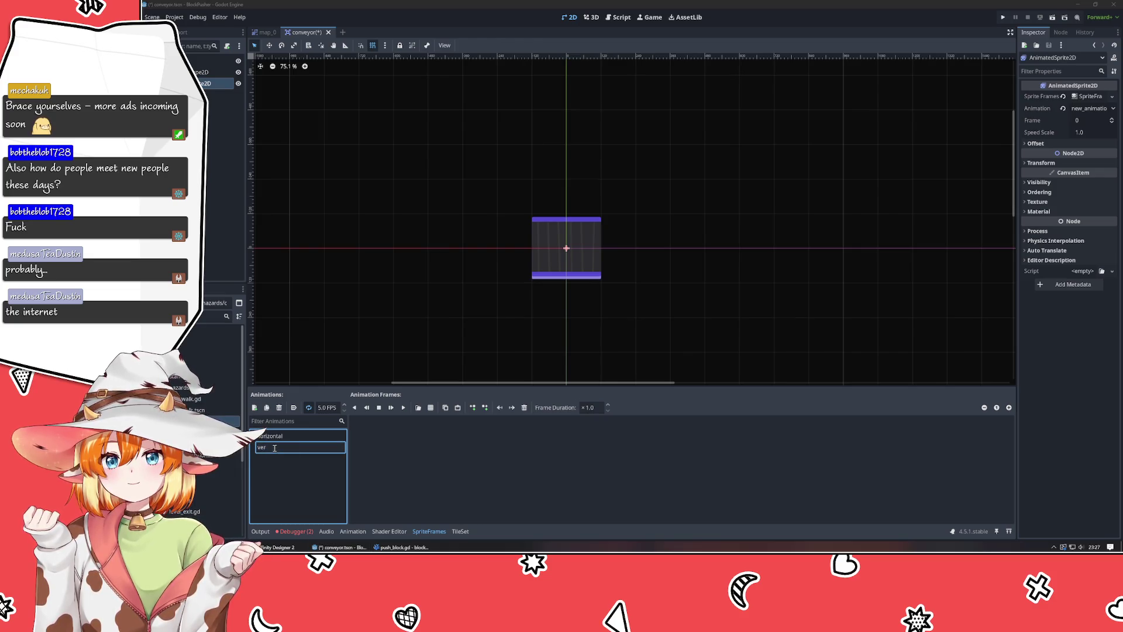
pyautogui.write('al')
pyautogui.press('Return')
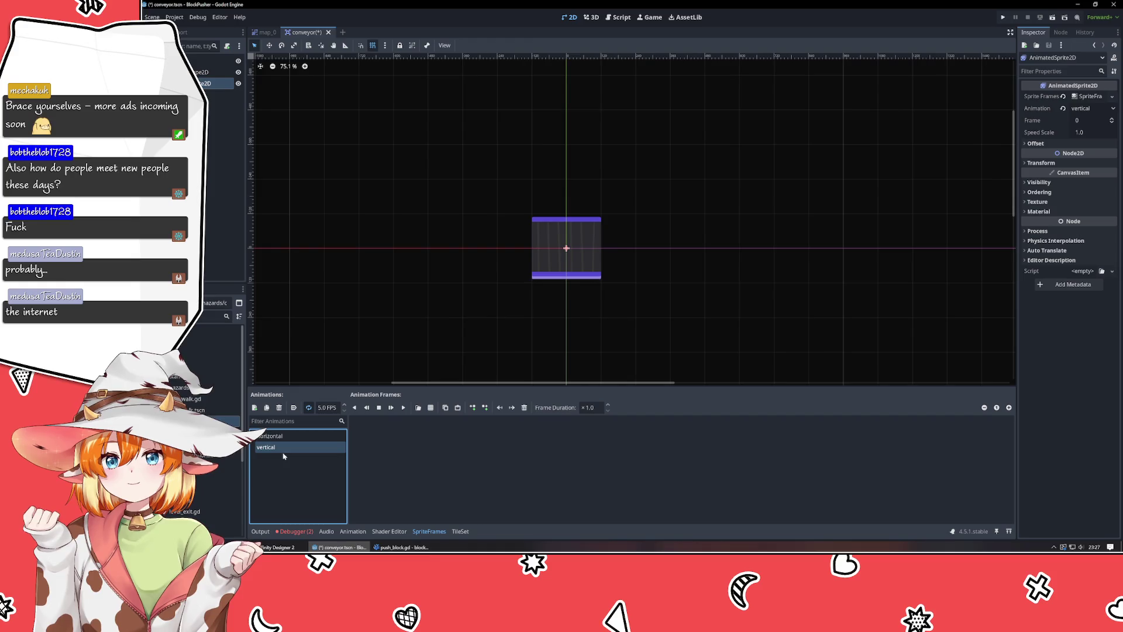
# Step: Fill vertical with the three row-two belt frames from Conveyor.png, then add another animation
pyautogui.click(399, 459)
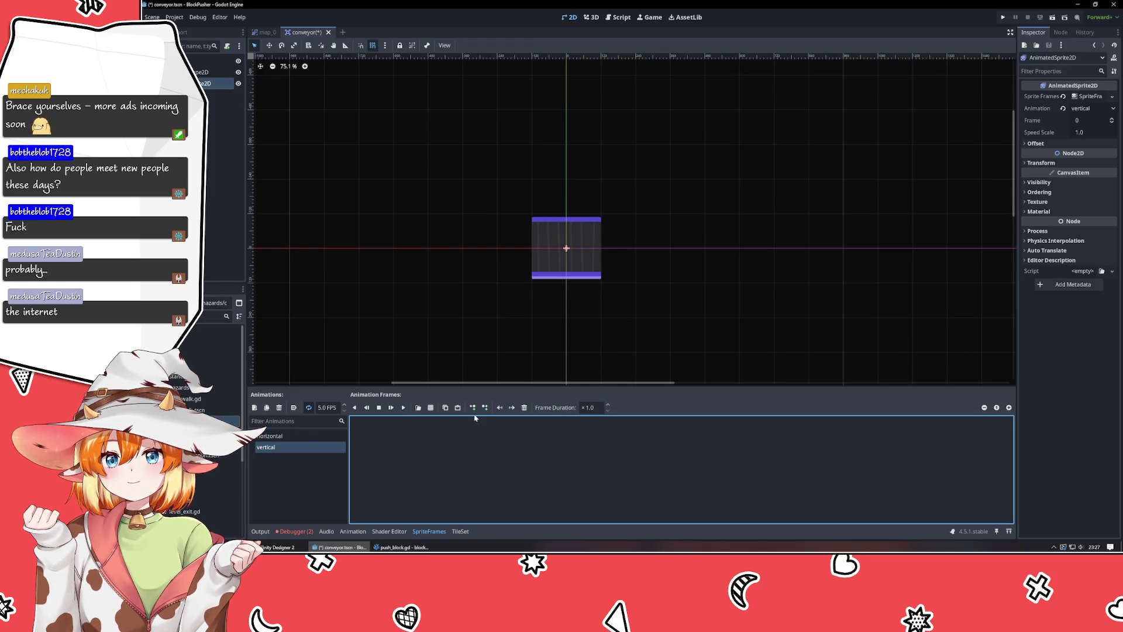
pyautogui.click(431, 407)
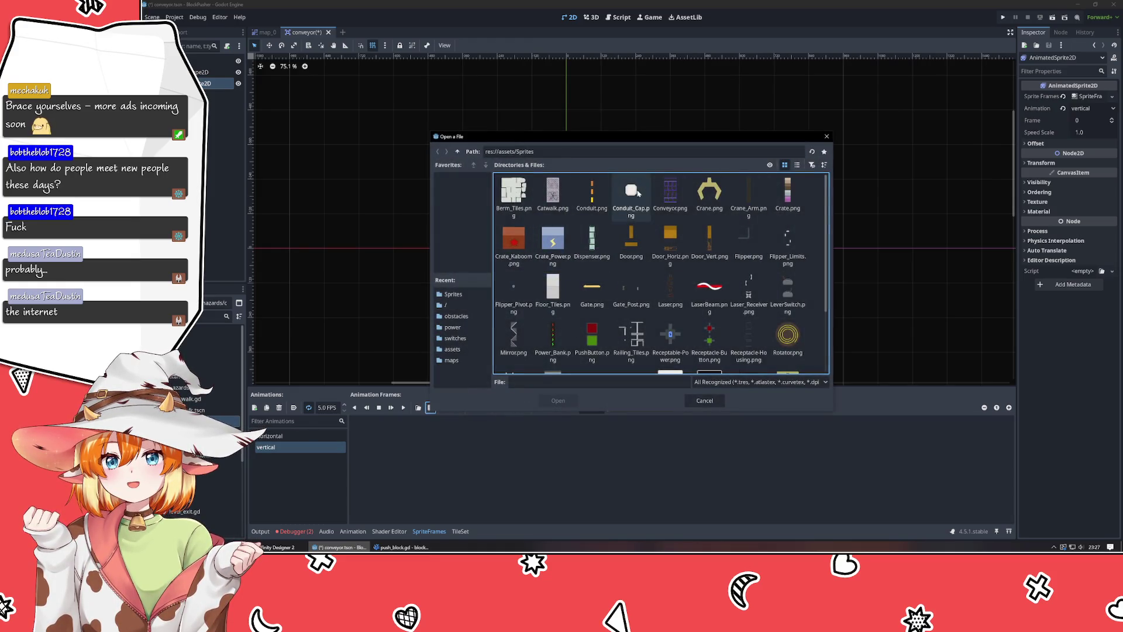
pyautogui.doubleClick(658, 189)
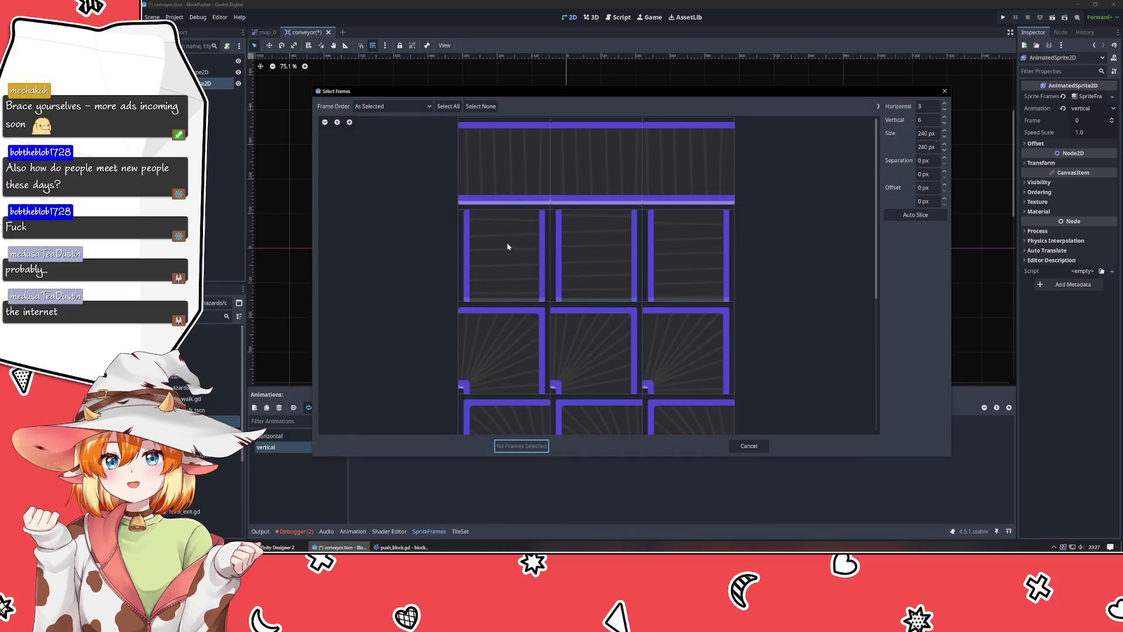
pyautogui.moveTo(508, 246); pyautogui.dragTo(745, 246)
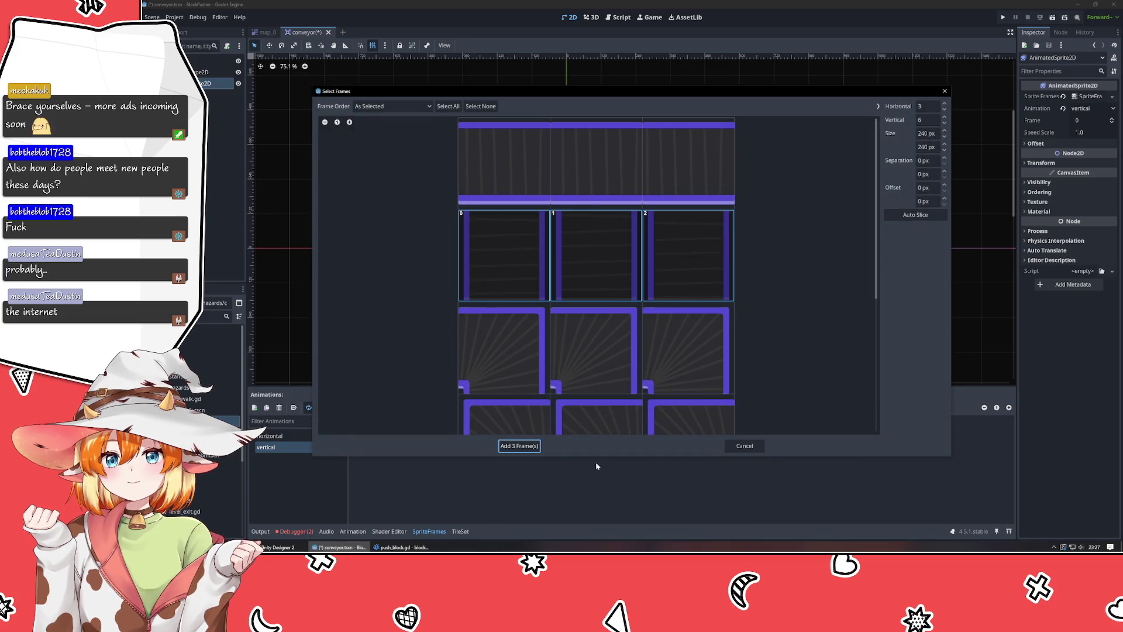
pyautogui.click(519, 445)
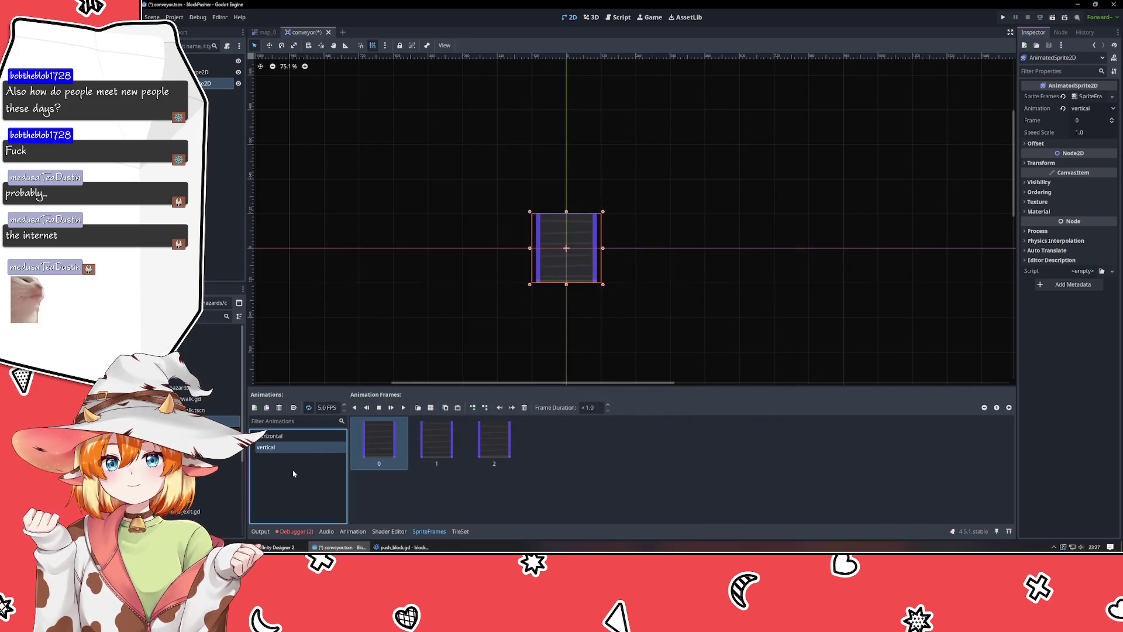
pyautogui.click(254, 408)
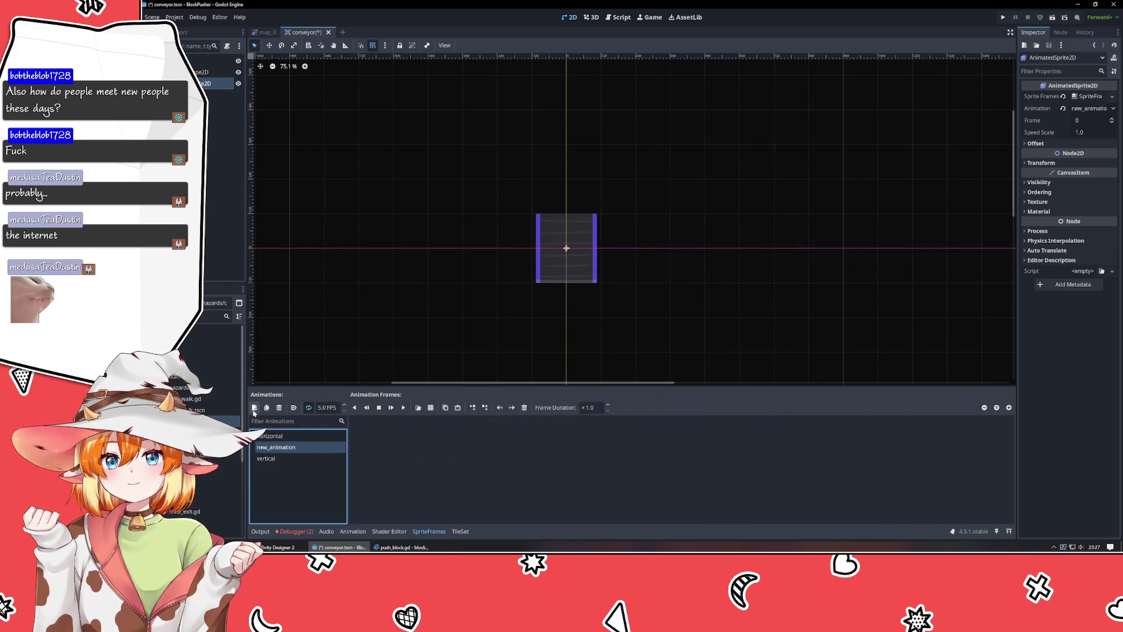
# Step: Name the new animation bend_ur, then add and name another bend_ul
pyautogui.doubleClick(264, 447)
pyautogui.write('bl')
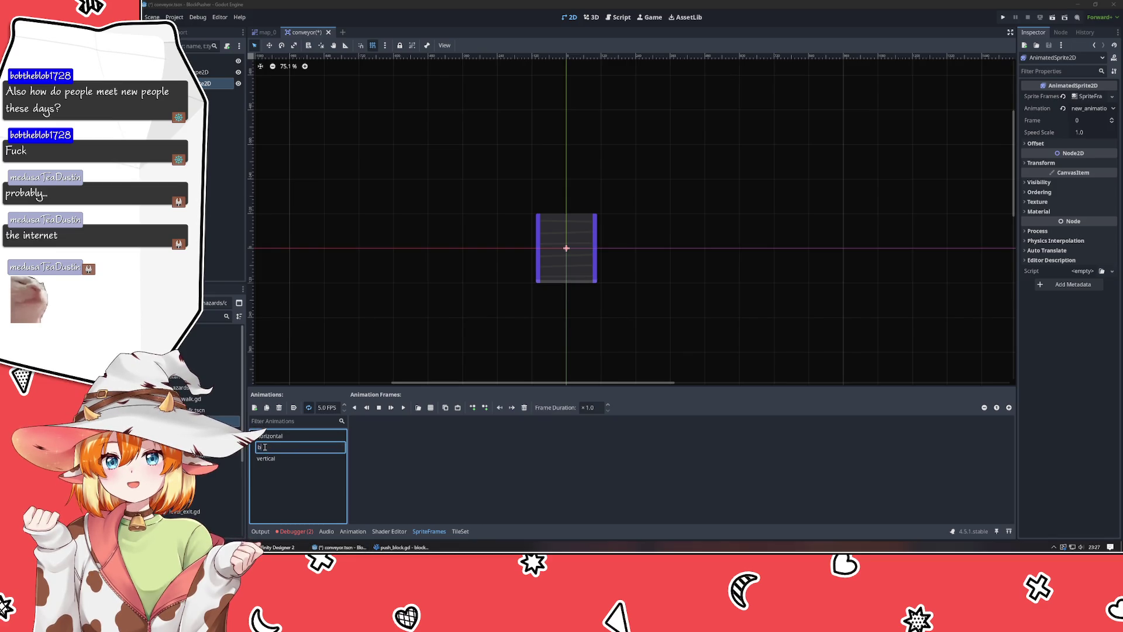
pyautogui.write('elt_')
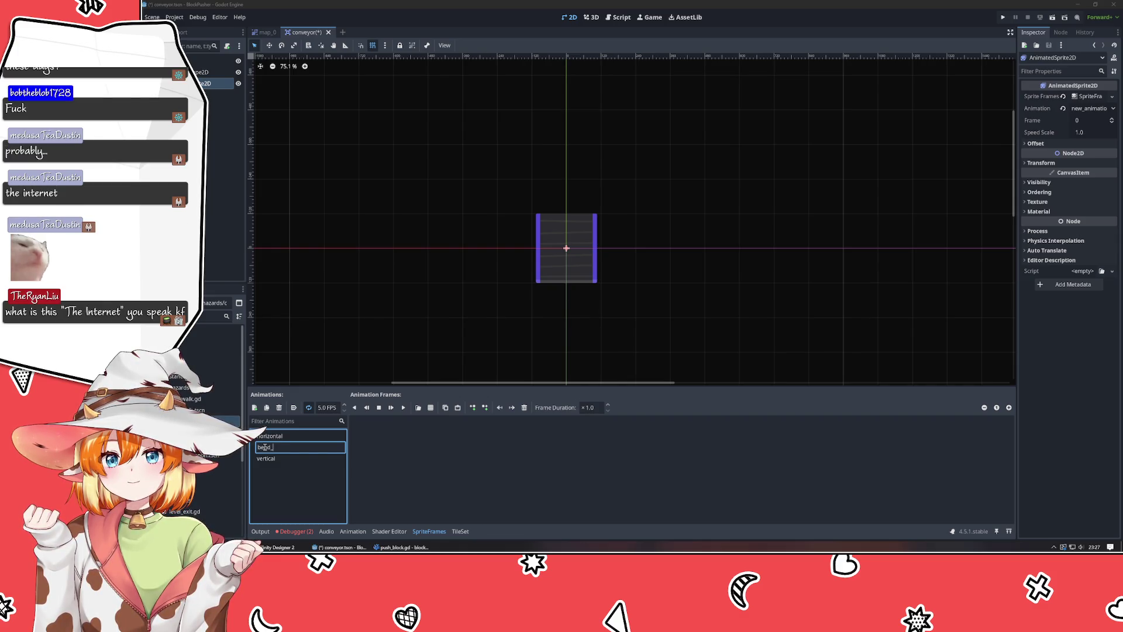
pyautogui.write('ur')
pyautogui.press('Return')
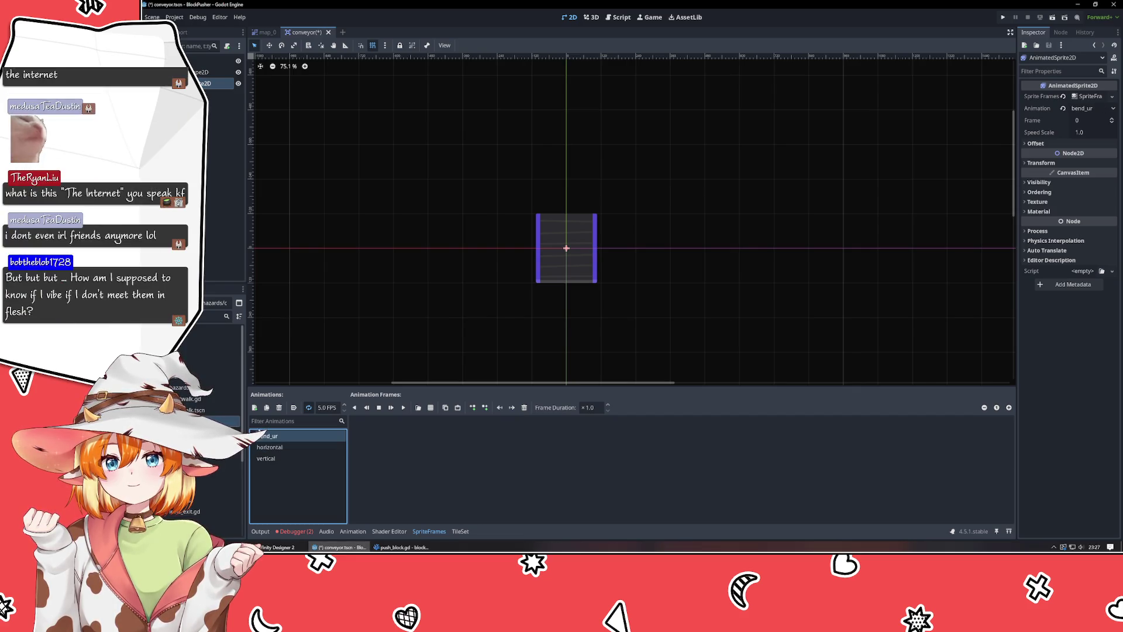
pyautogui.click(255, 408)
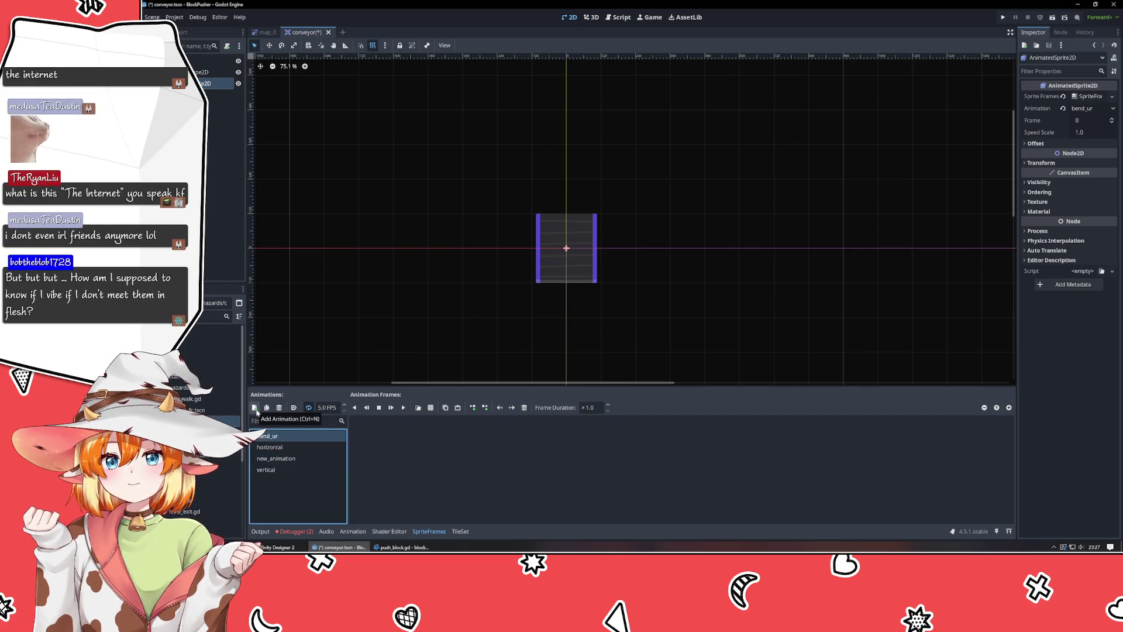
pyautogui.press('F2')
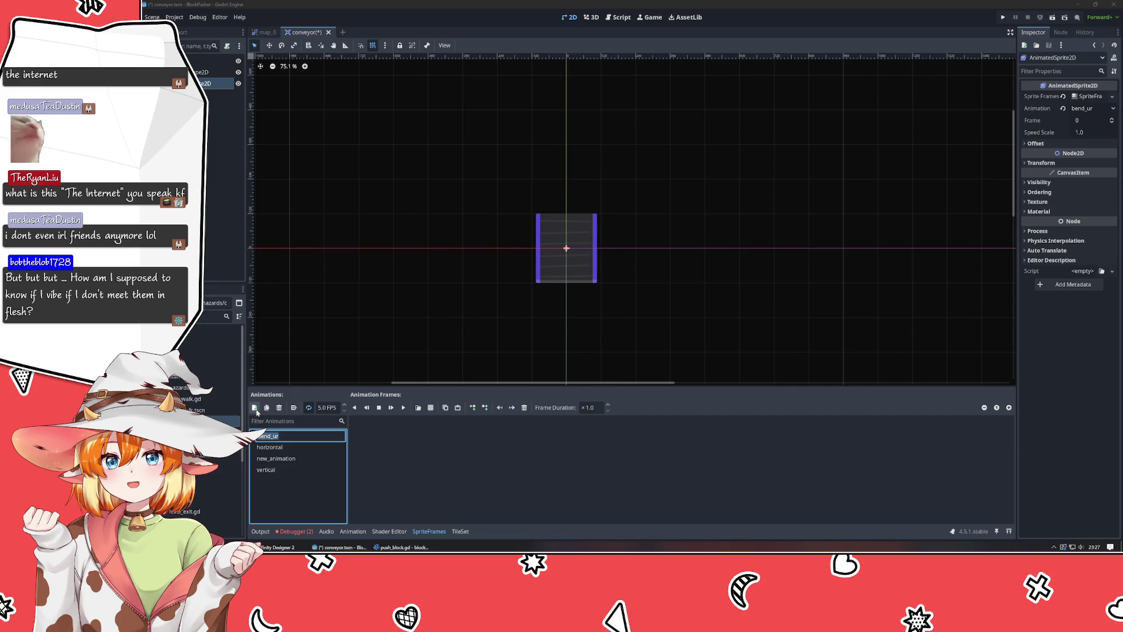
pyautogui.doubleClick(275, 458)
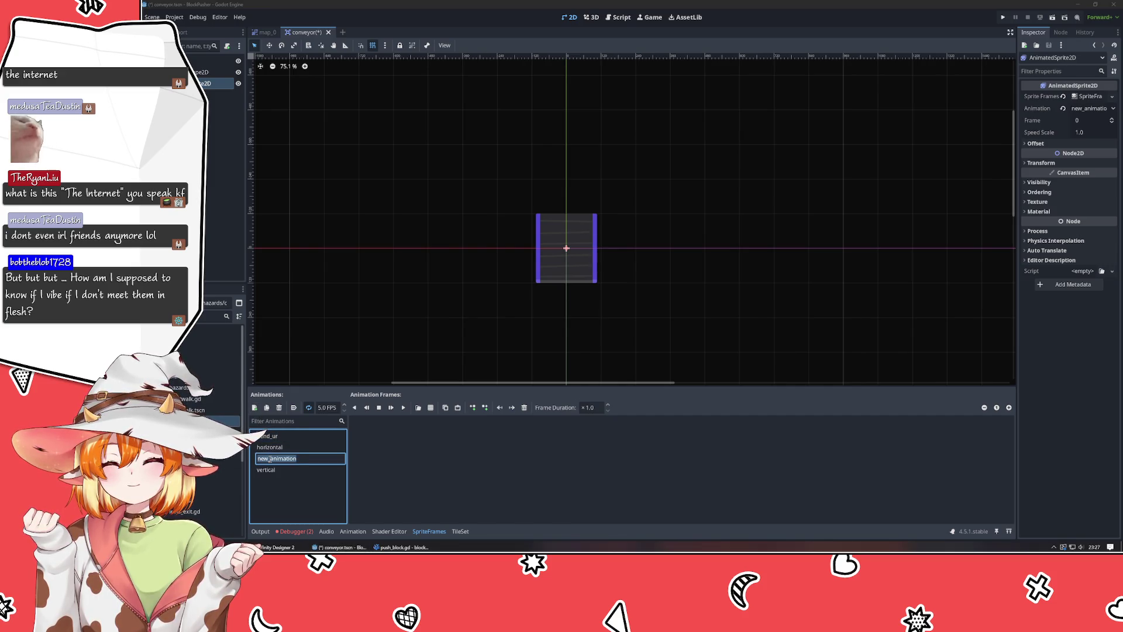
pyautogui.write('bend_ul')
pyautogui.press('Return')
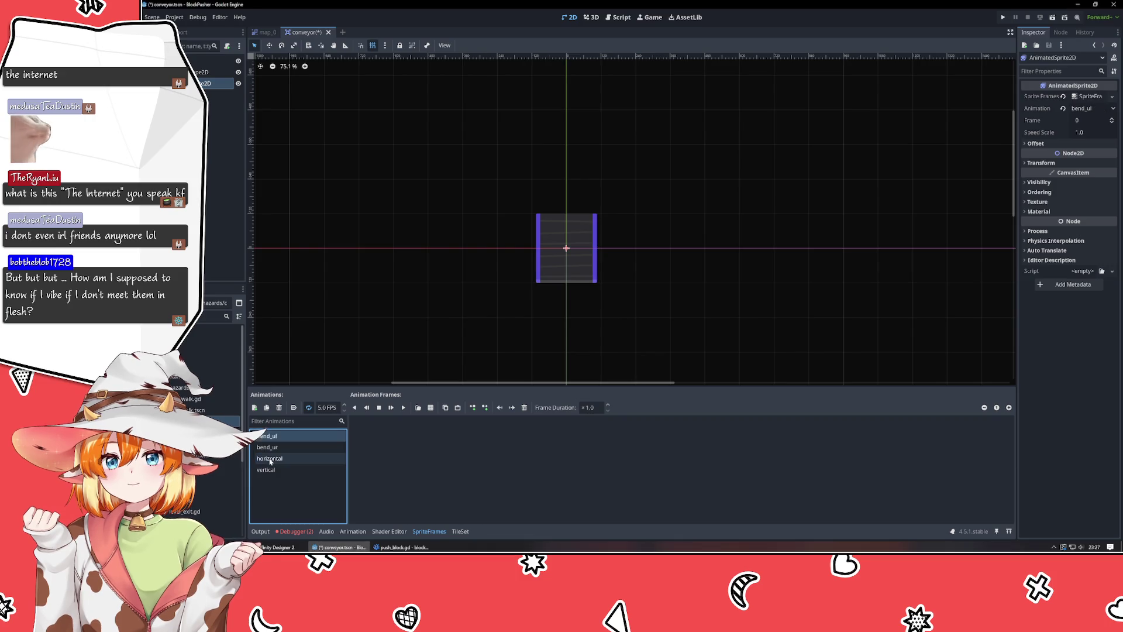
# Step: Add two more animations named bend_dr and bend_dl
pyautogui.click(255, 408)
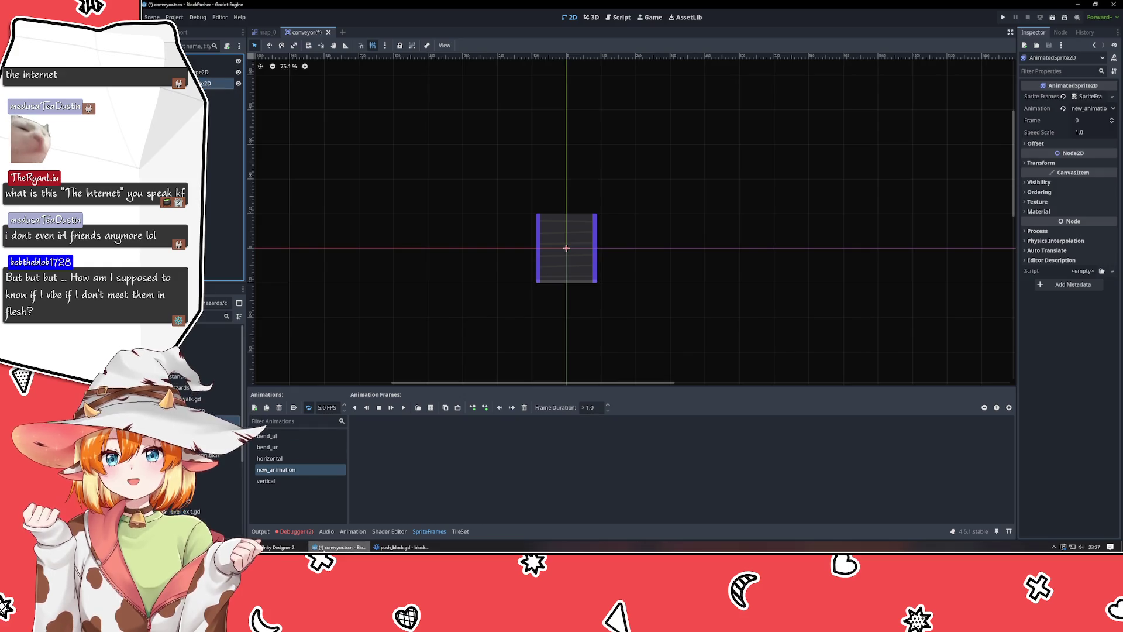
pyautogui.doubleClick(274, 470)
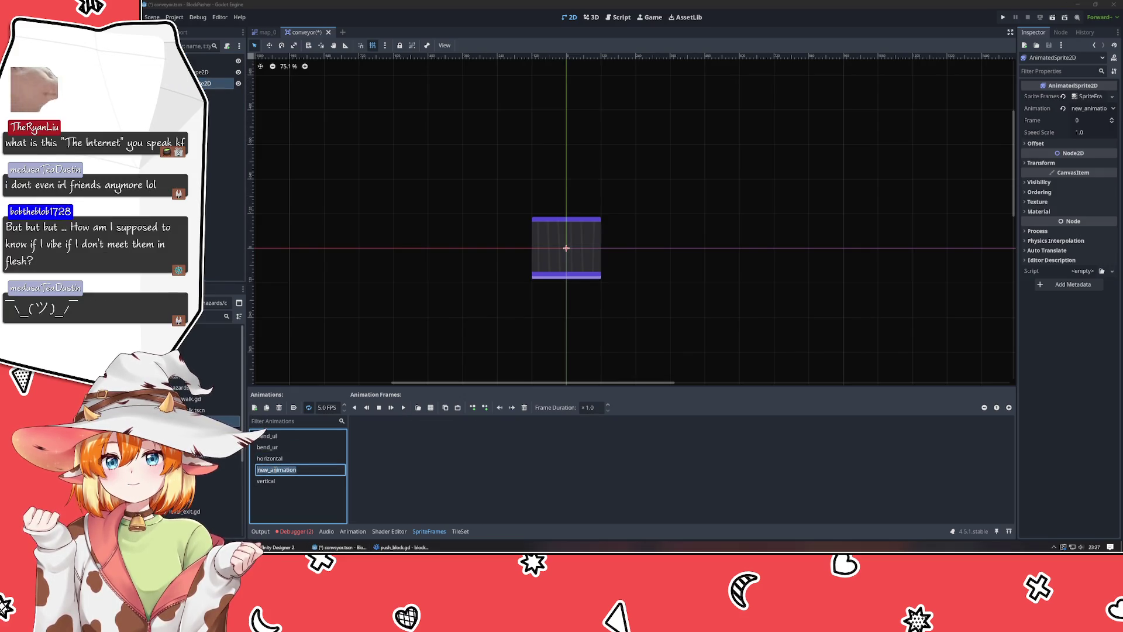
pyautogui.write('bend_')
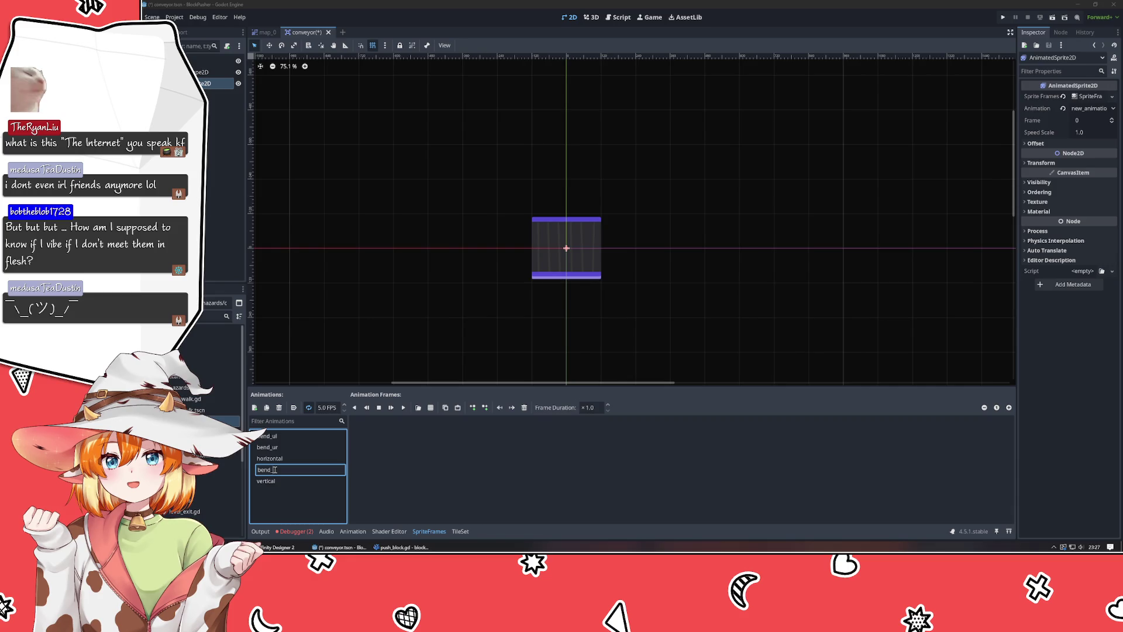
pyautogui.write('dr')
pyautogui.press('Return')
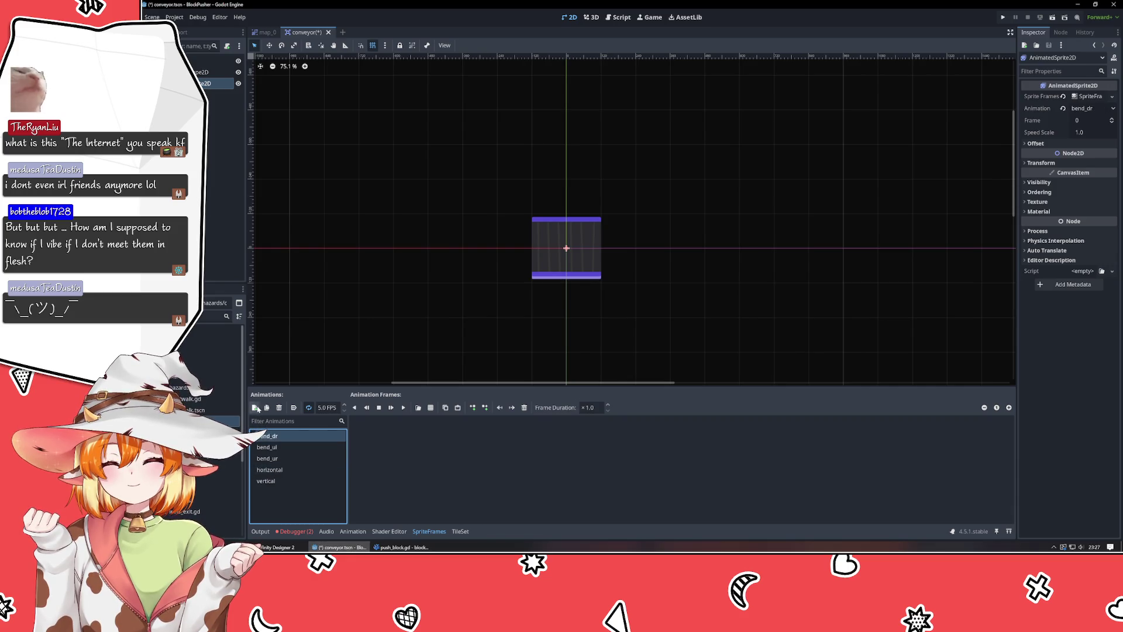
pyautogui.click(256, 408)
pyautogui.doubleClick(278, 481)
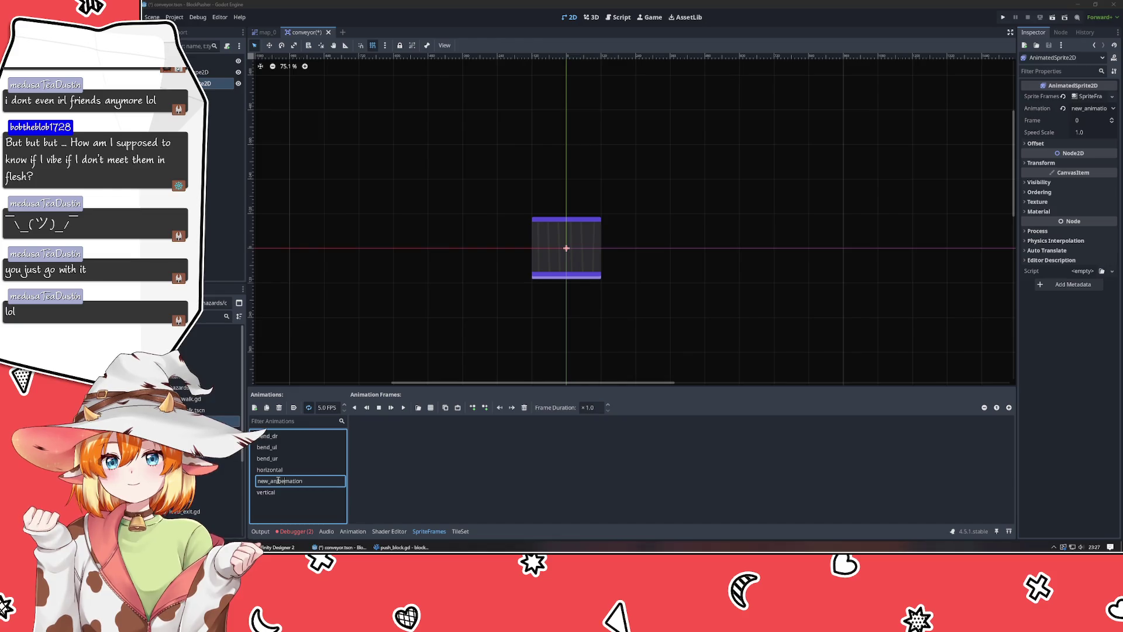
pyautogui.write('_')
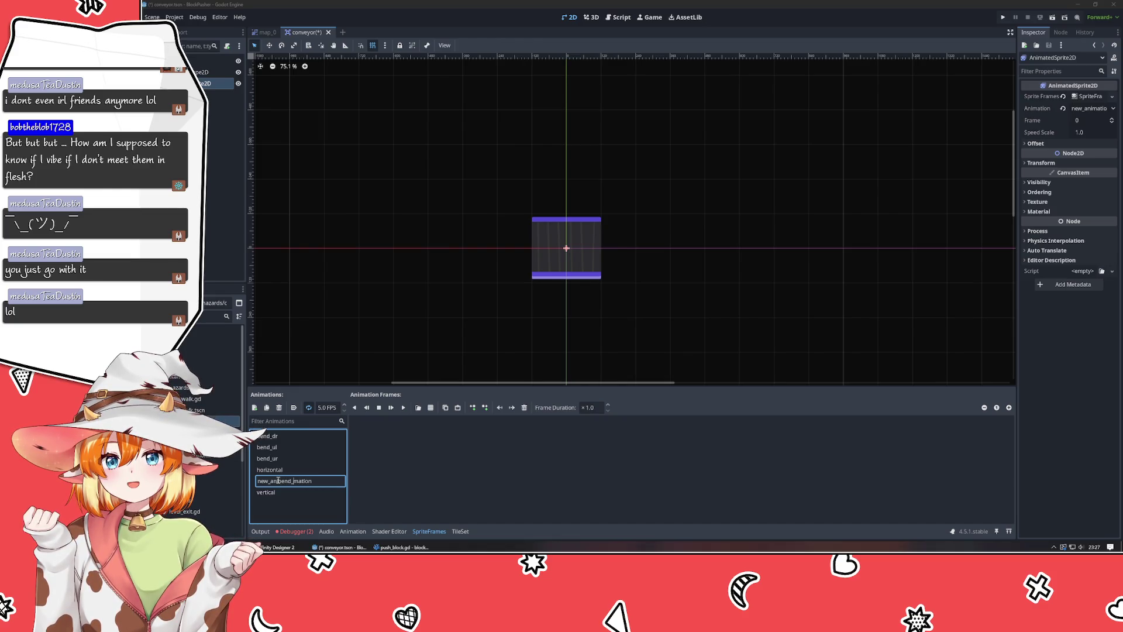
pyautogui.hotkey('ctrl', 'a')
pyautogui.write('bend_')
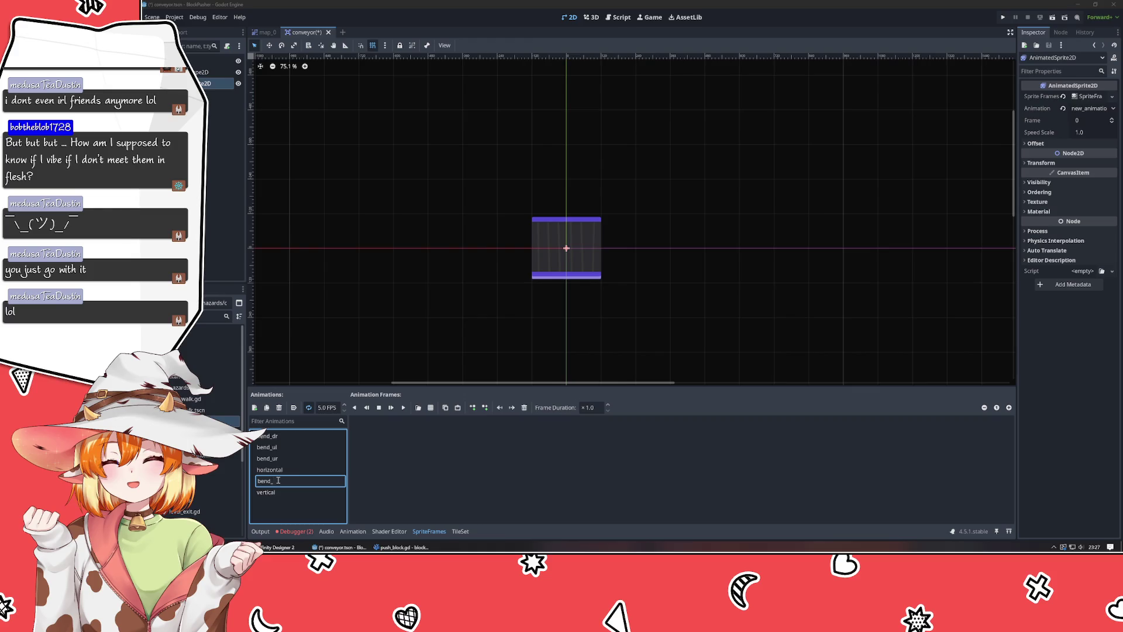
pyautogui.write('dl')
pyautogui.press('Return')
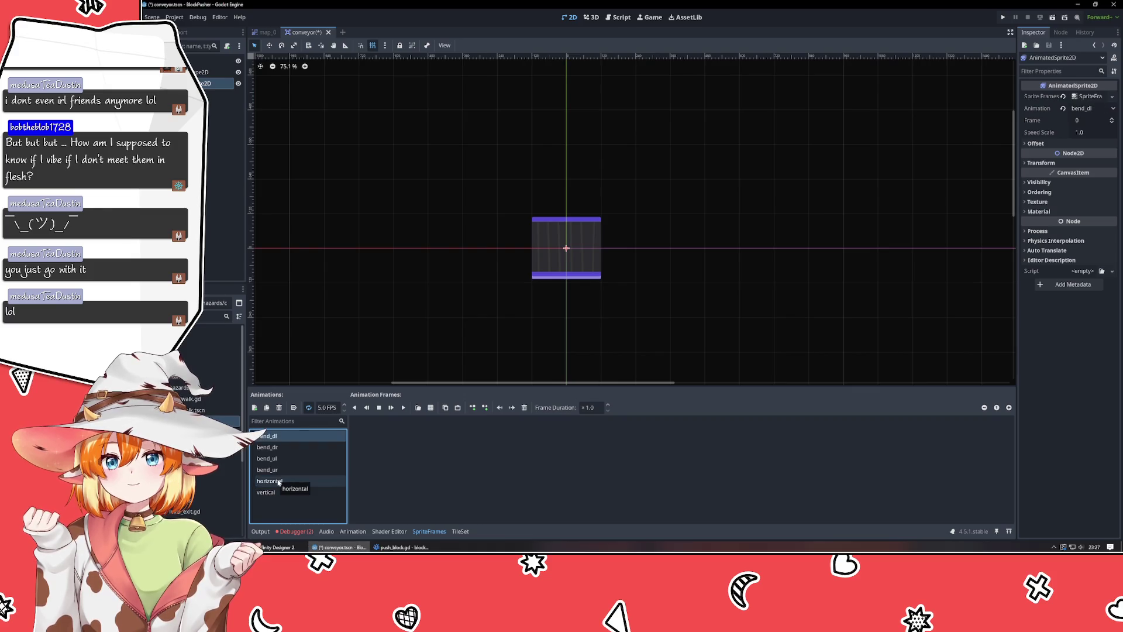
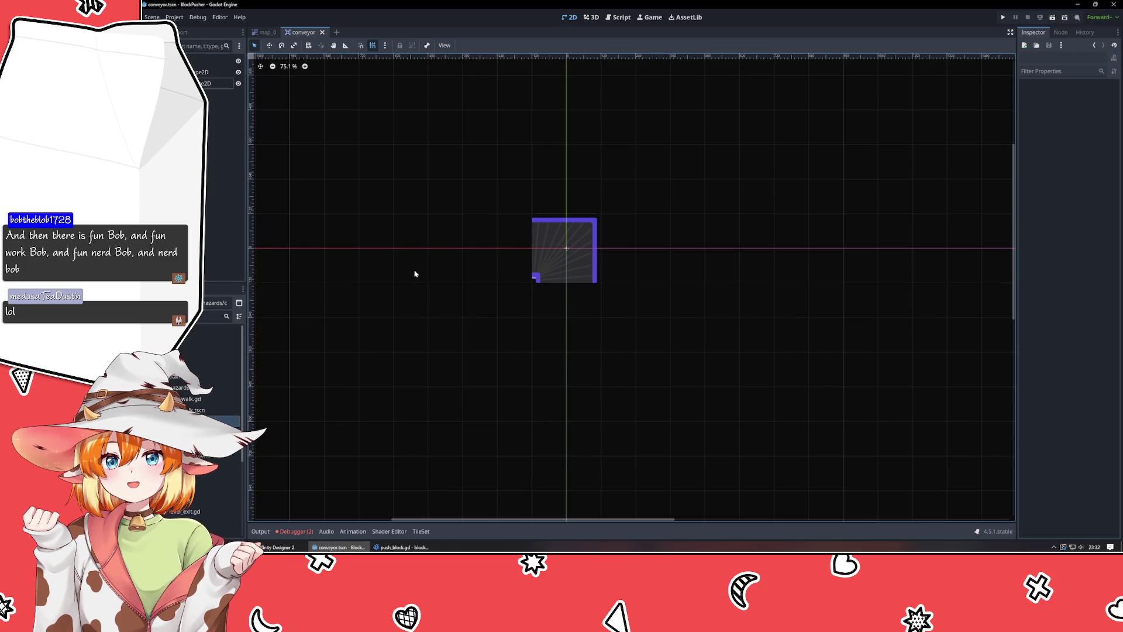
# Step: Select the conveyor's AnimatedSprite2D and play the bend_dl animation preview
pyautogui.scroll(5, 530, 214)
pyautogui.scroll(-2, 536, 215)
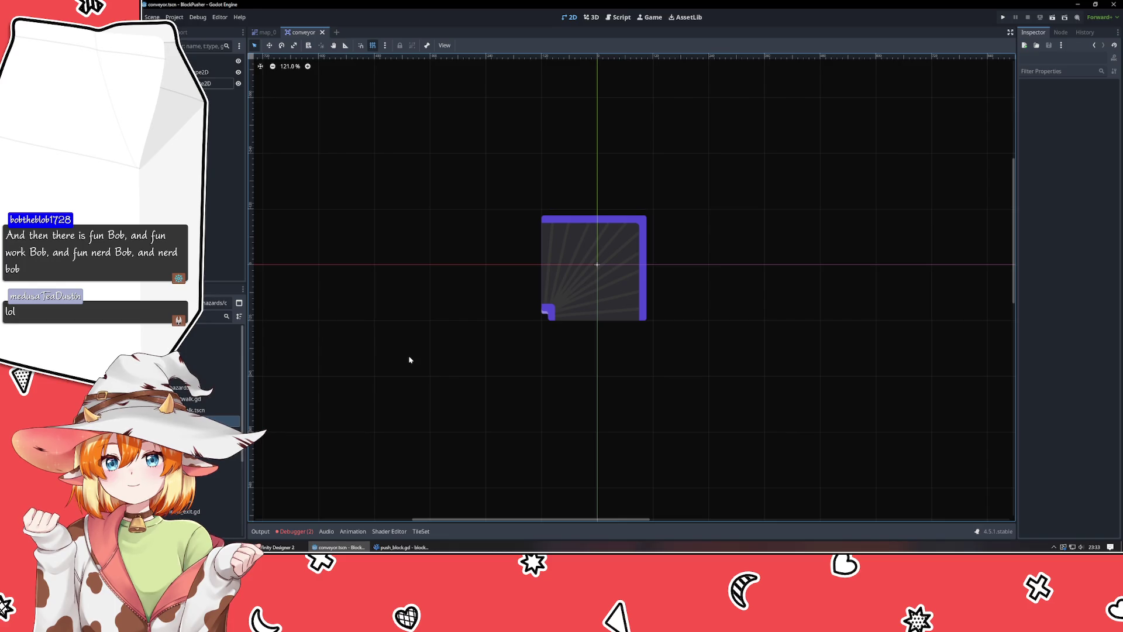
pyautogui.click(206, 83)
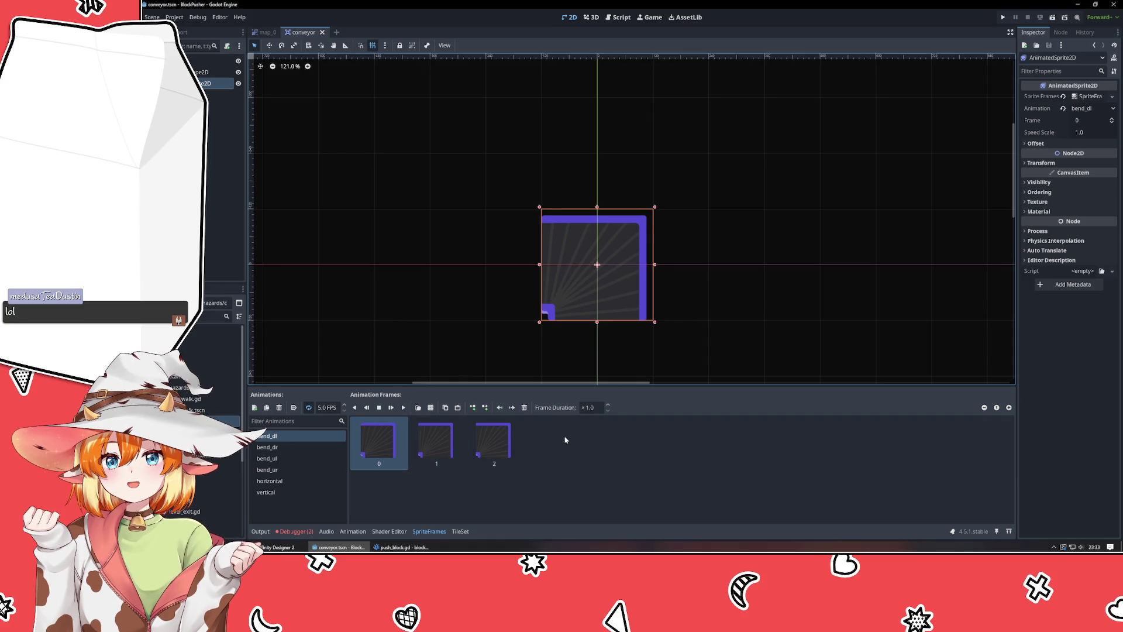
pyautogui.click(408, 413)
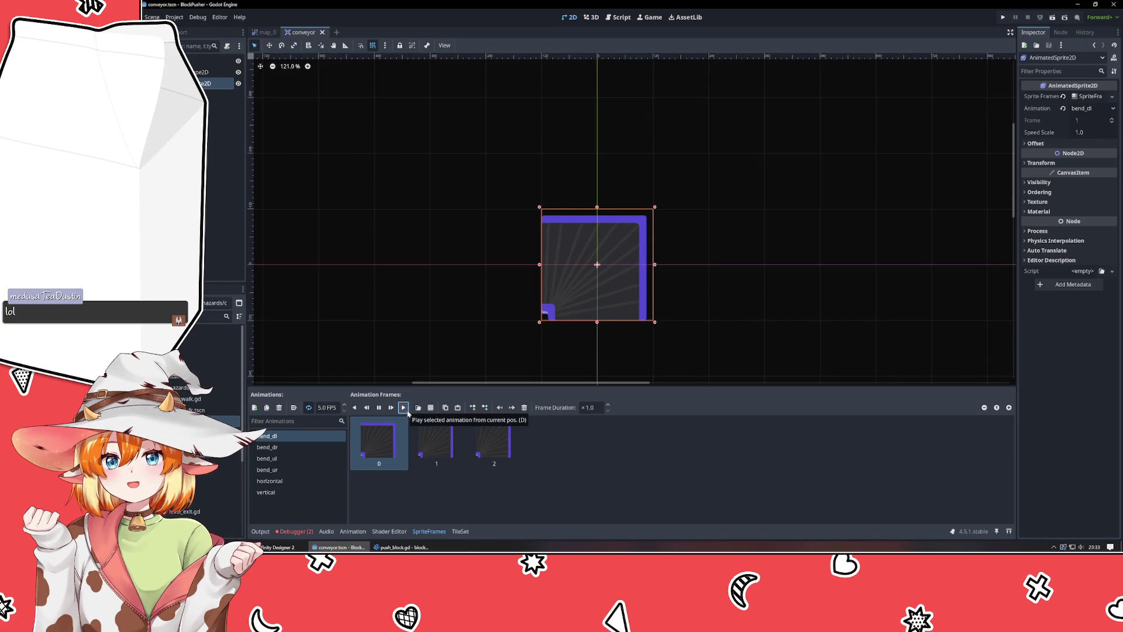
# Step: Deselect, recentre the conveyor sprite in the view, and reselect the AnimatedSprite2D
pyautogui.click(389, 329)
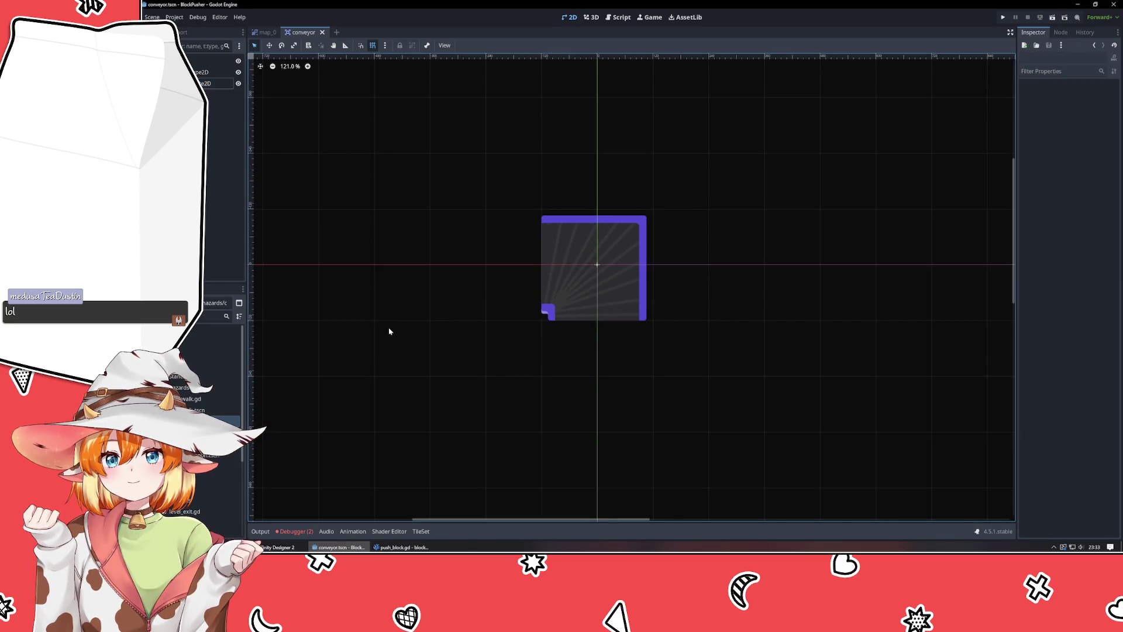
pyautogui.scroll(5, 538, 191)
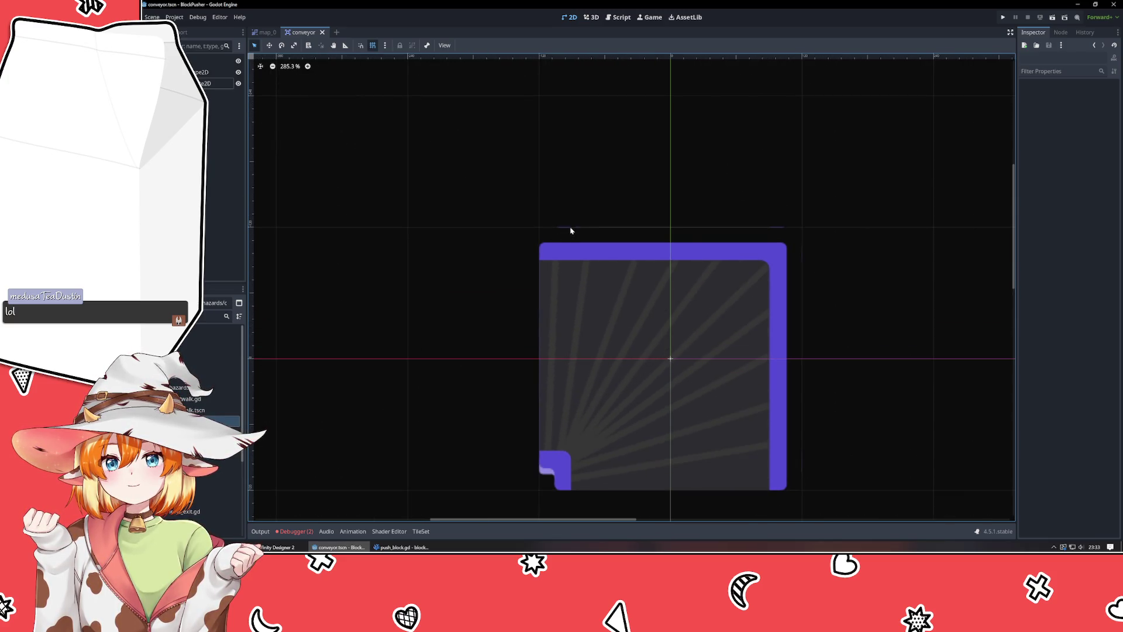
pyautogui.scroll(-4, 421, 236)
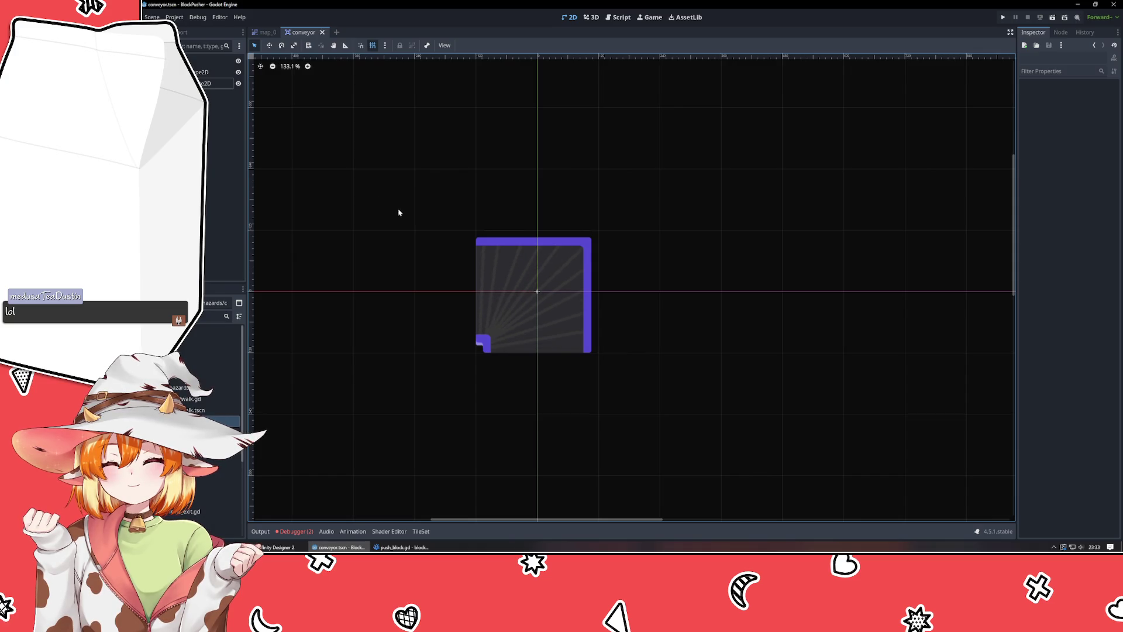
pyautogui.scroll(-7, 350, 155)
pyautogui.scroll(4, 350, 156)
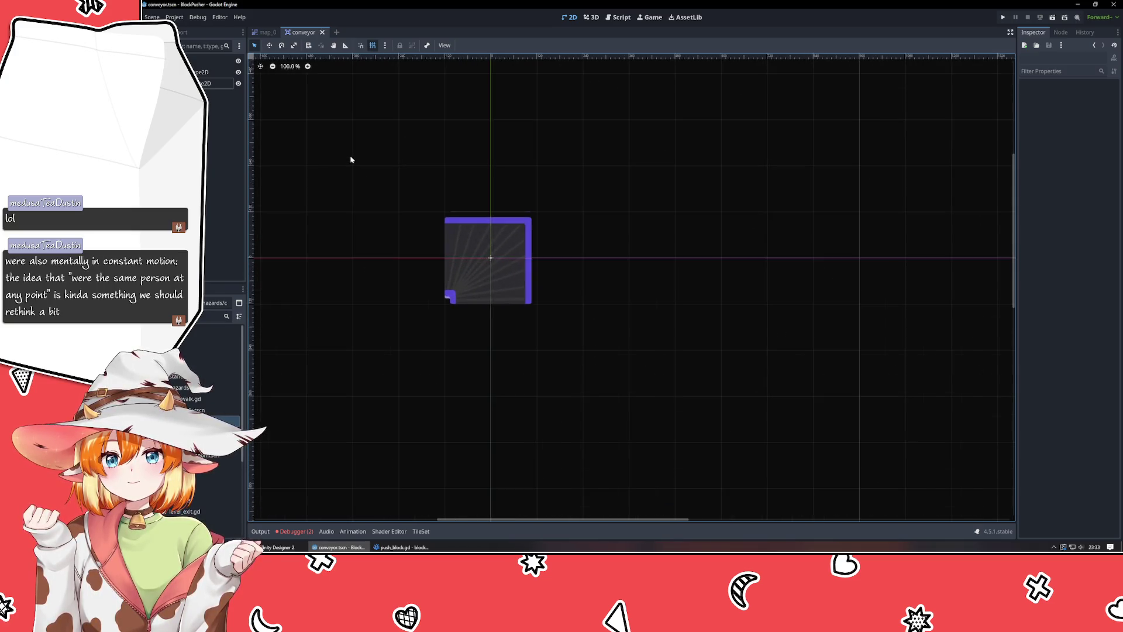
pyautogui.moveTo(349, 156)
pyautogui.mouseDown()
pyautogui.moveTo(414, 139)
pyautogui.moveTo(413, 159)
pyautogui.mouseUp()
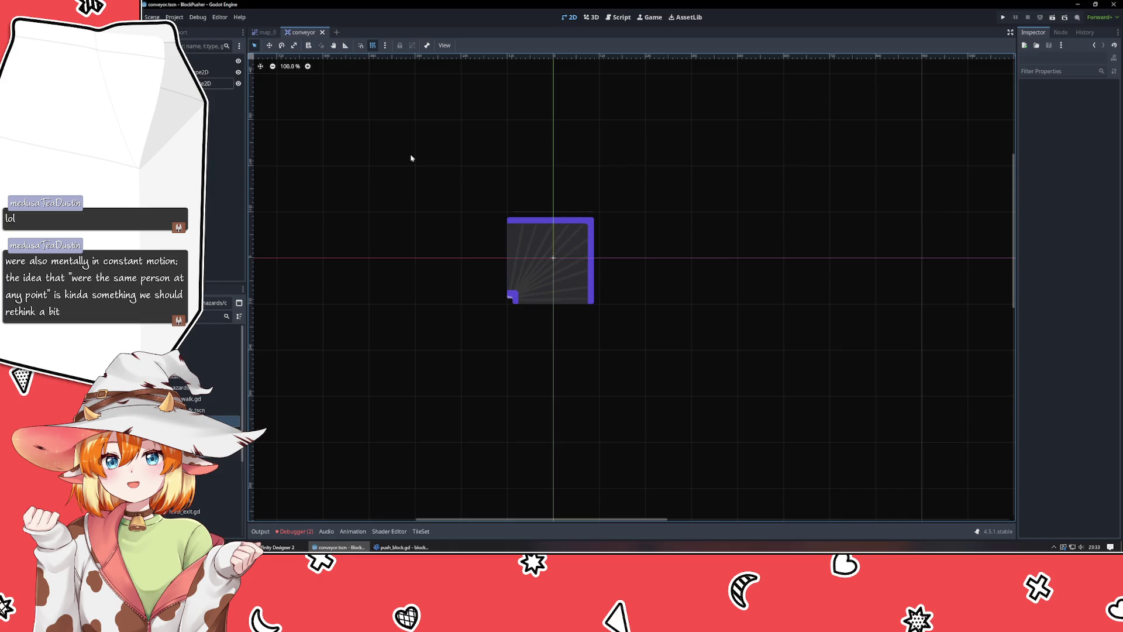
pyautogui.click(206, 83)
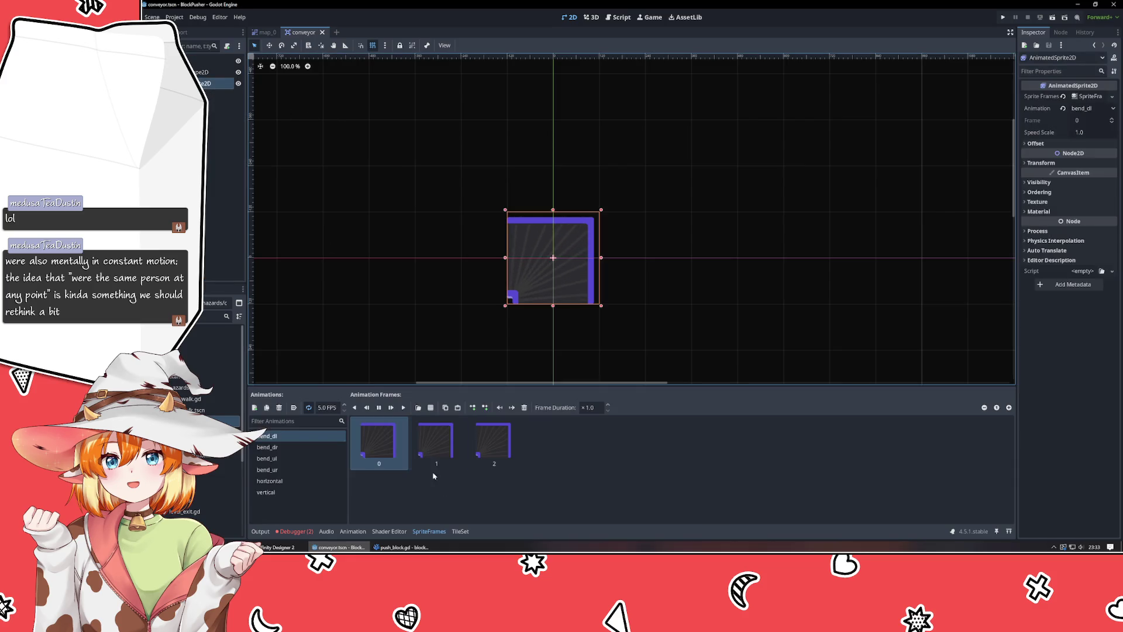
# Step: Stop the bend_dl preview, check the Conveyor and sprite nodes, then go to map_0
pyautogui.click(379, 409)
pyautogui.click(378, 315)
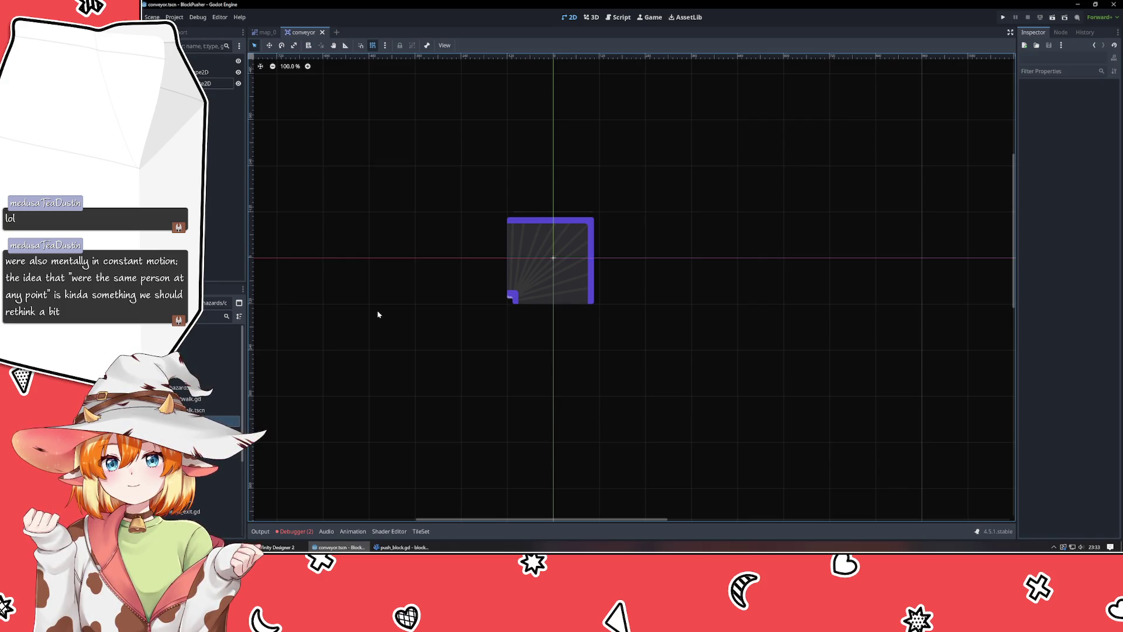
pyautogui.moveTo(367, 186); pyautogui.dragTo(459, 365)
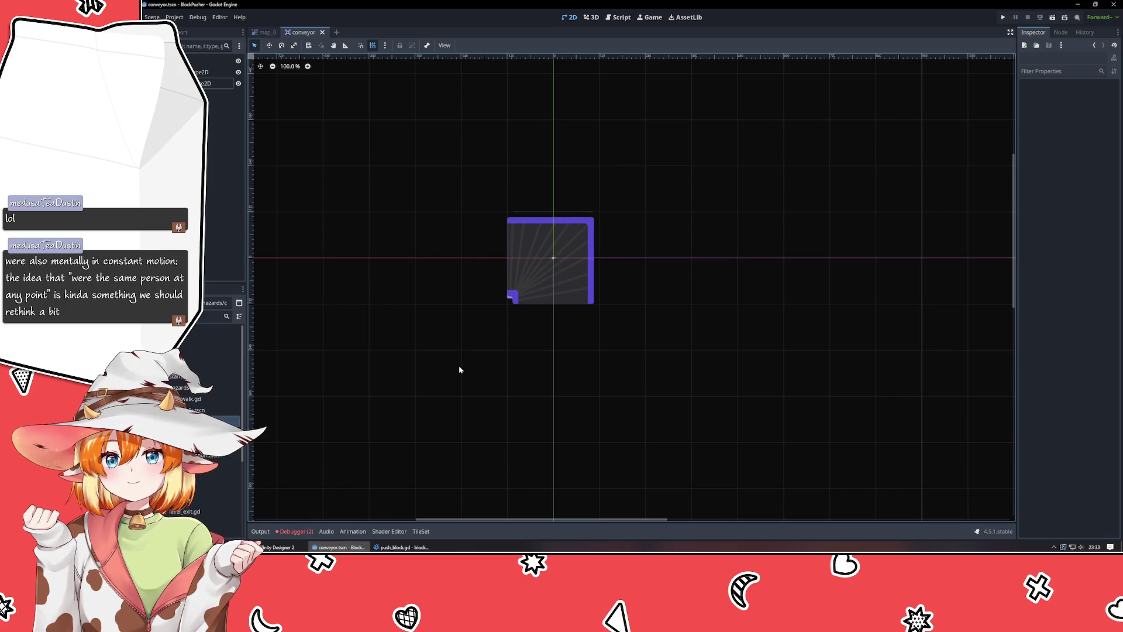
pyautogui.click(211, 61)
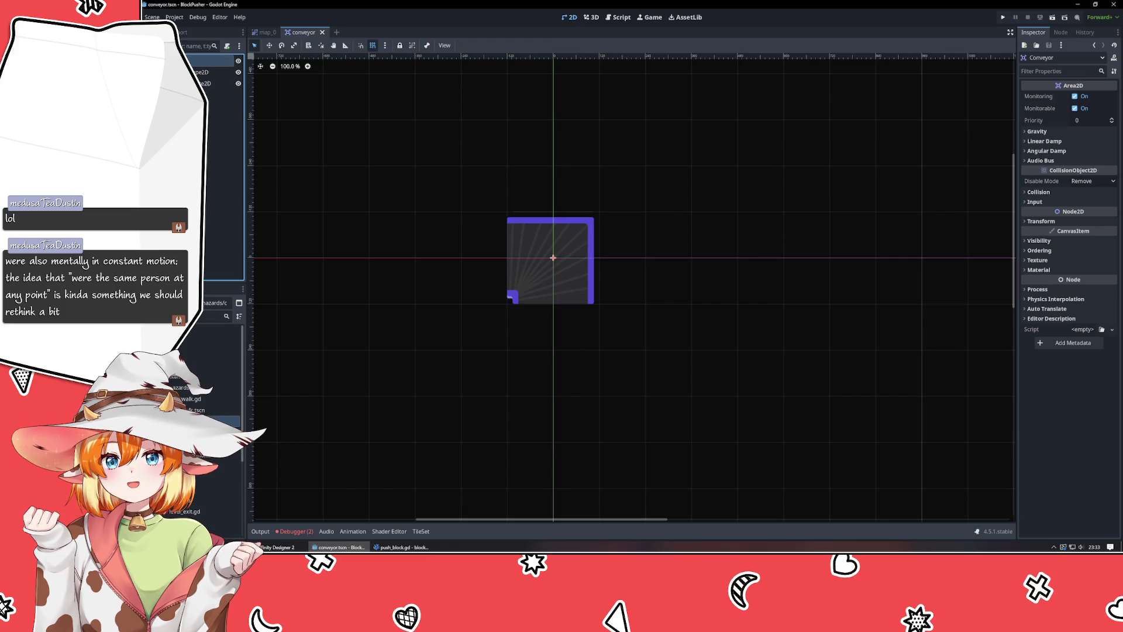
pyautogui.click(206, 83)
pyautogui.click(206, 183)
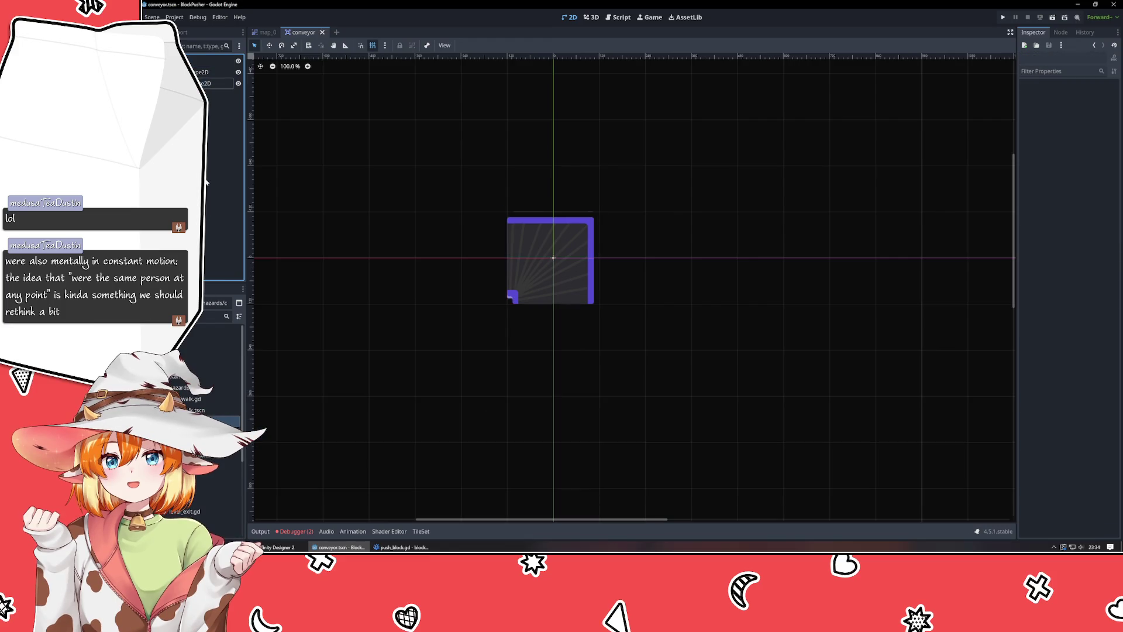
pyautogui.click(206, 83)
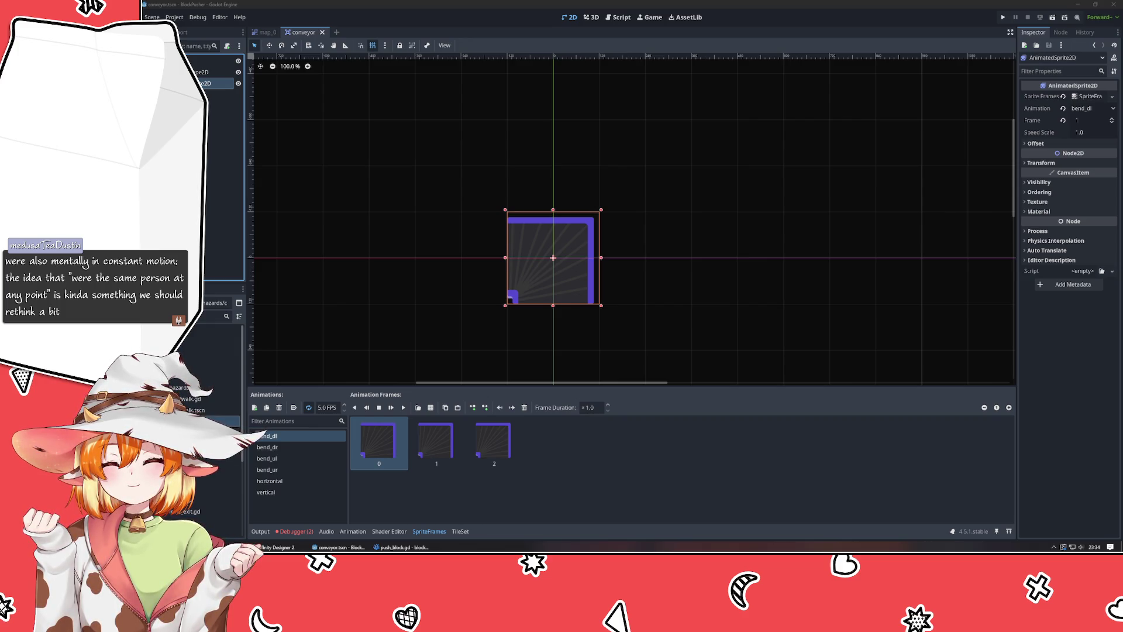
pyautogui.click(346, 288)
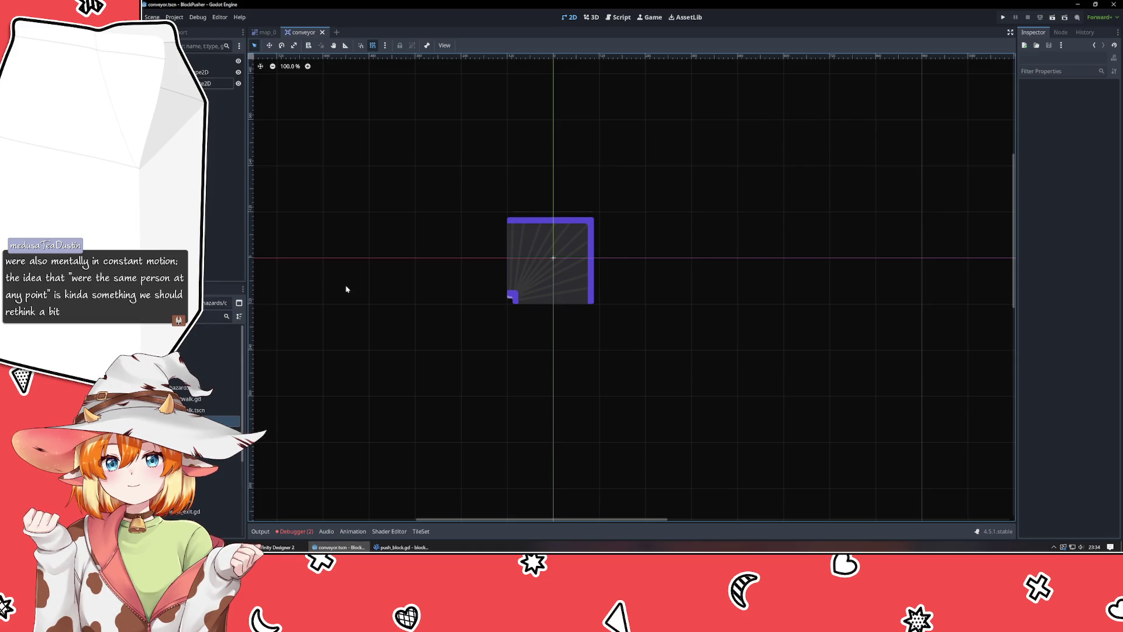
pyautogui.click(261, 34)
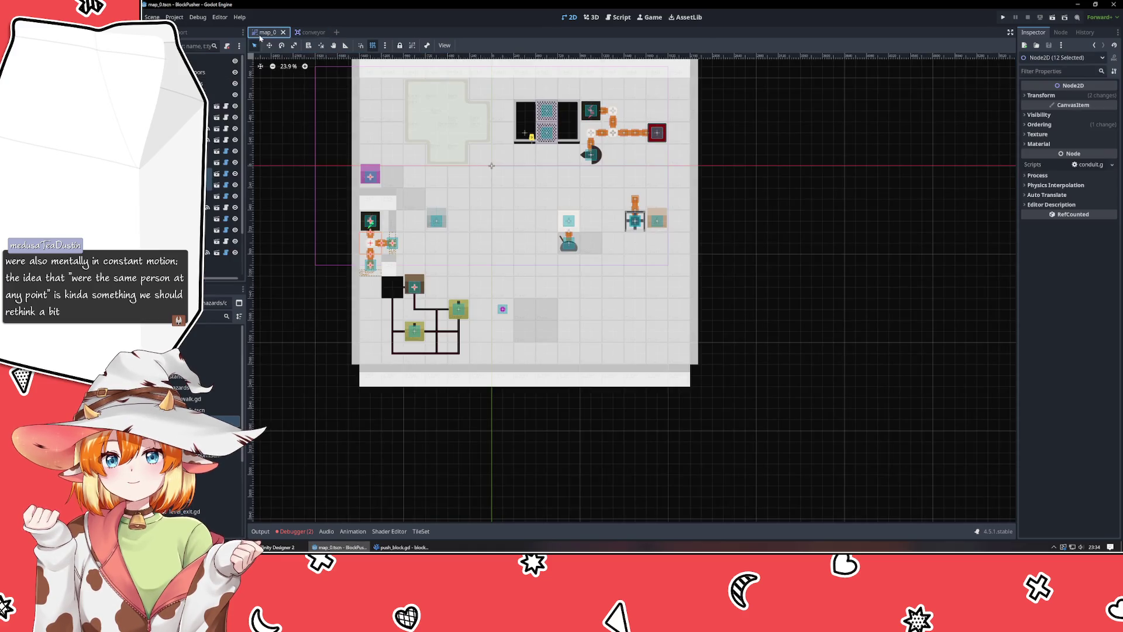
# Step: Open laser_cannon.tscn, inspect TurretSprite's 4 vertical frames, and return to the conveyor scene
pyautogui.click(314, 33)
pyautogui.click(388, 325)
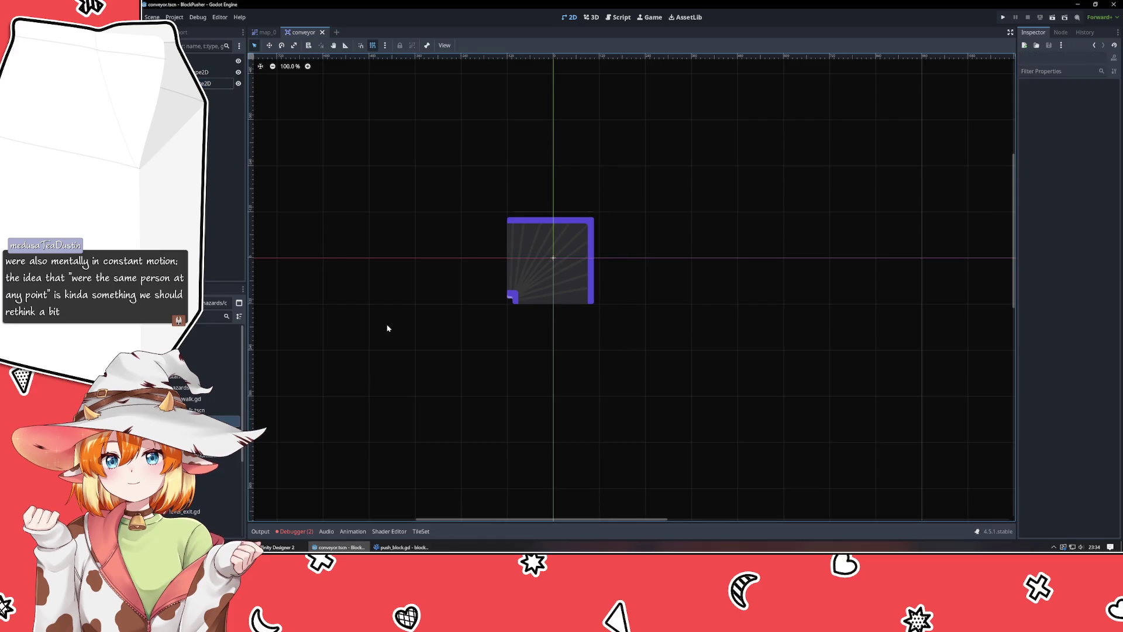
pyautogui.click(217, 83)
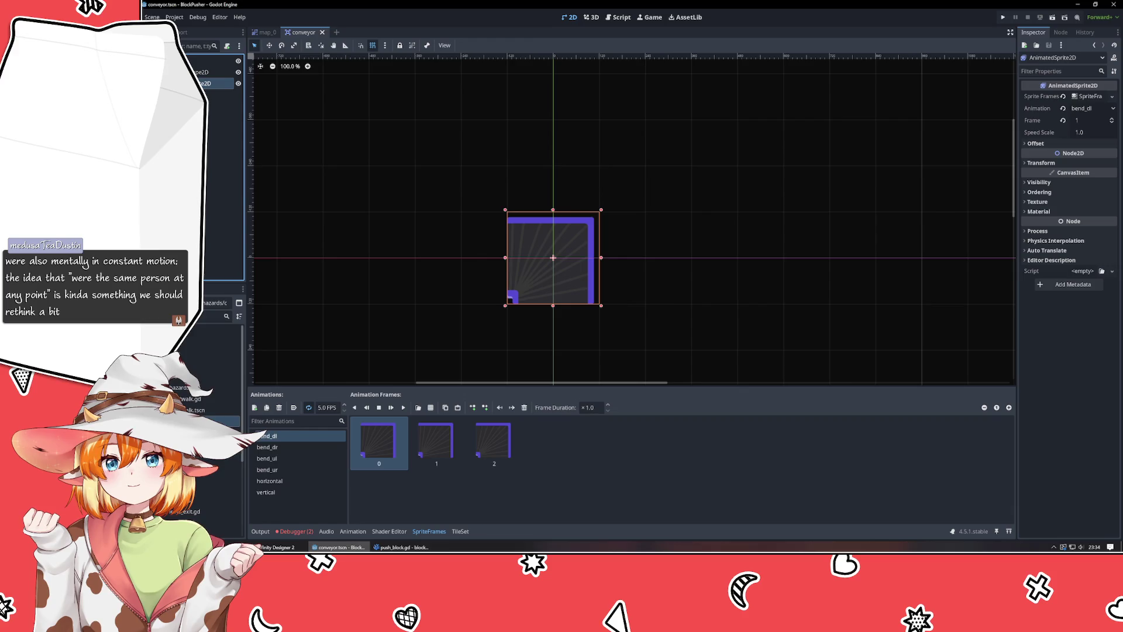
pyautogui.doubleClick(217, 457)
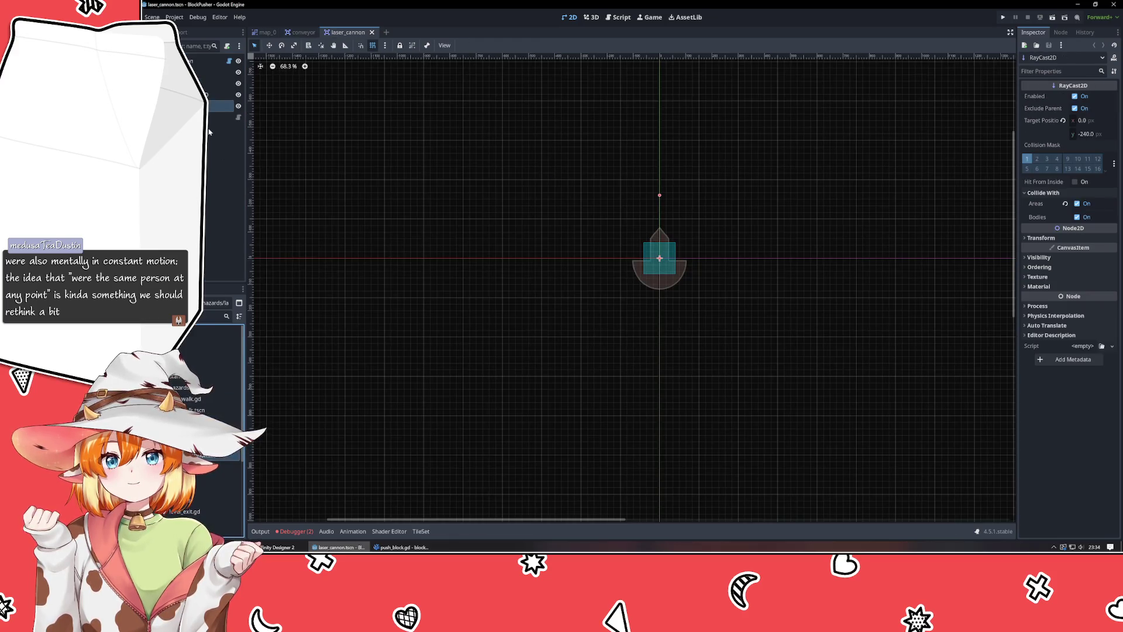
pyautogui.click(217, 83)
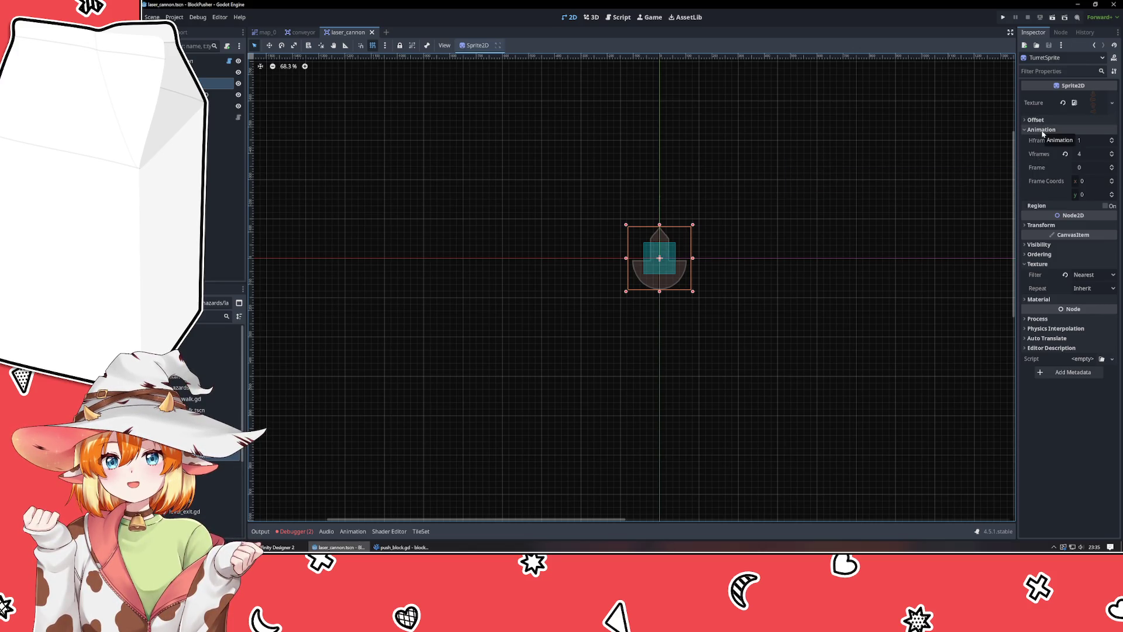
pyautogui.click(1042, 130)
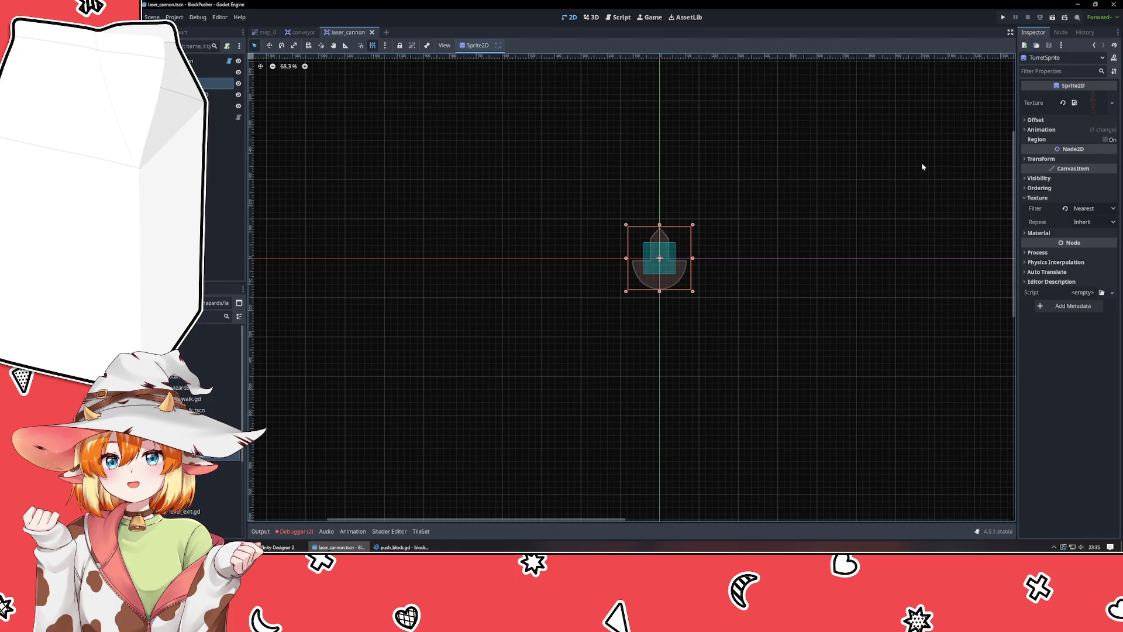
pyautogui.click(303, 32)
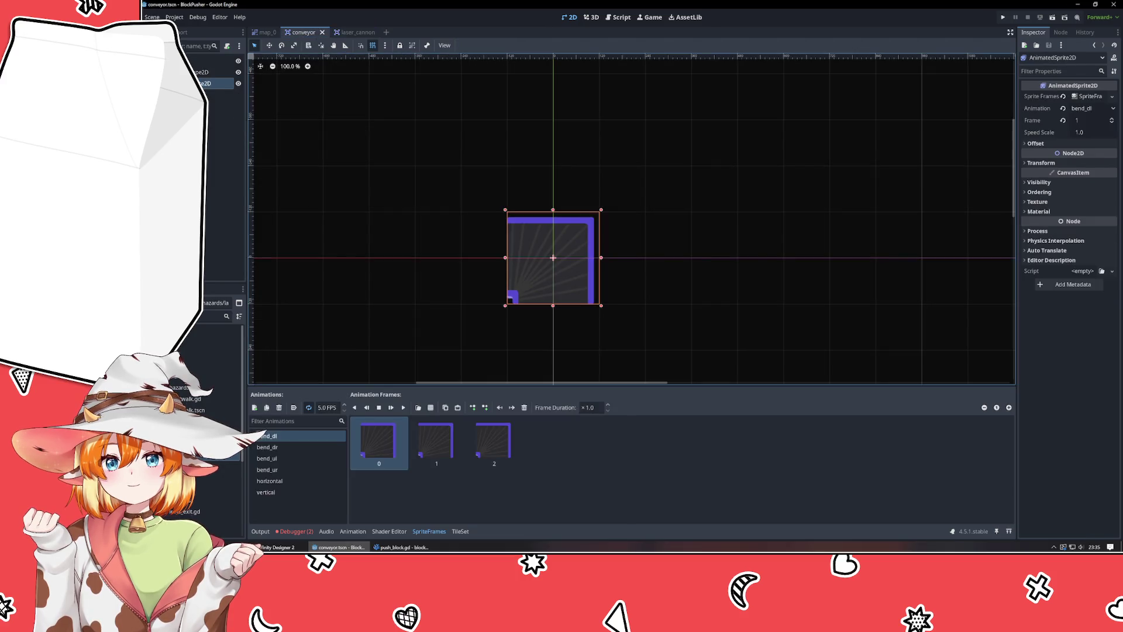
# Step: Browse AnimatedSprite3D, AnimatableBody3D and AnimationPlayer in Create New Node, then cancel
pyautogui.rightClick(175, 133)
pyautogui.click(223, 138)
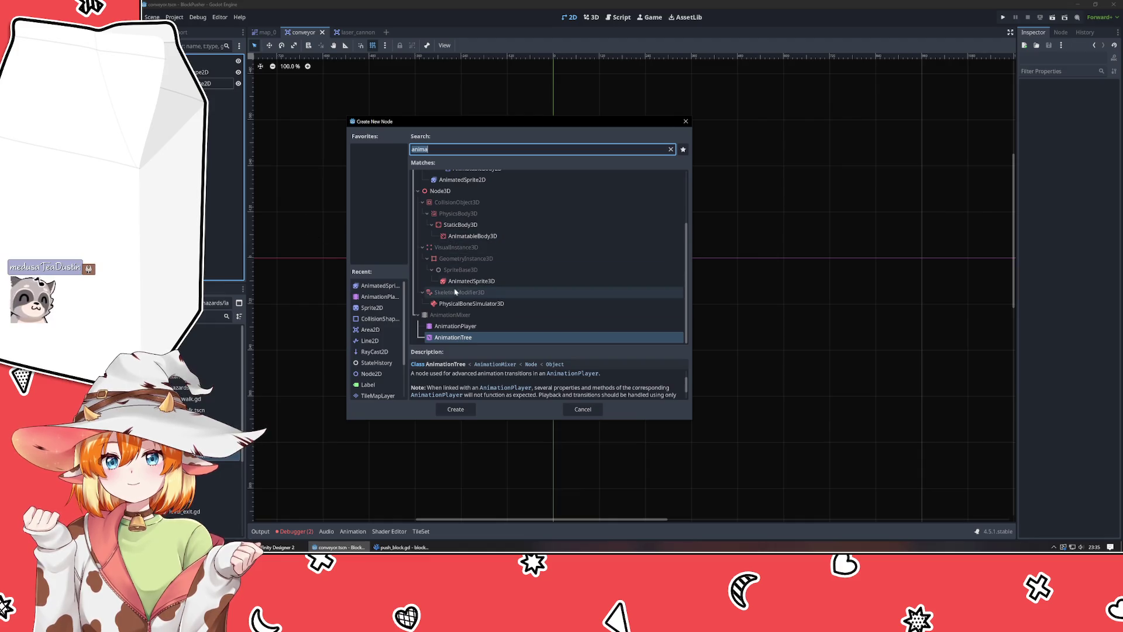
pyautogui.click(487, 282)
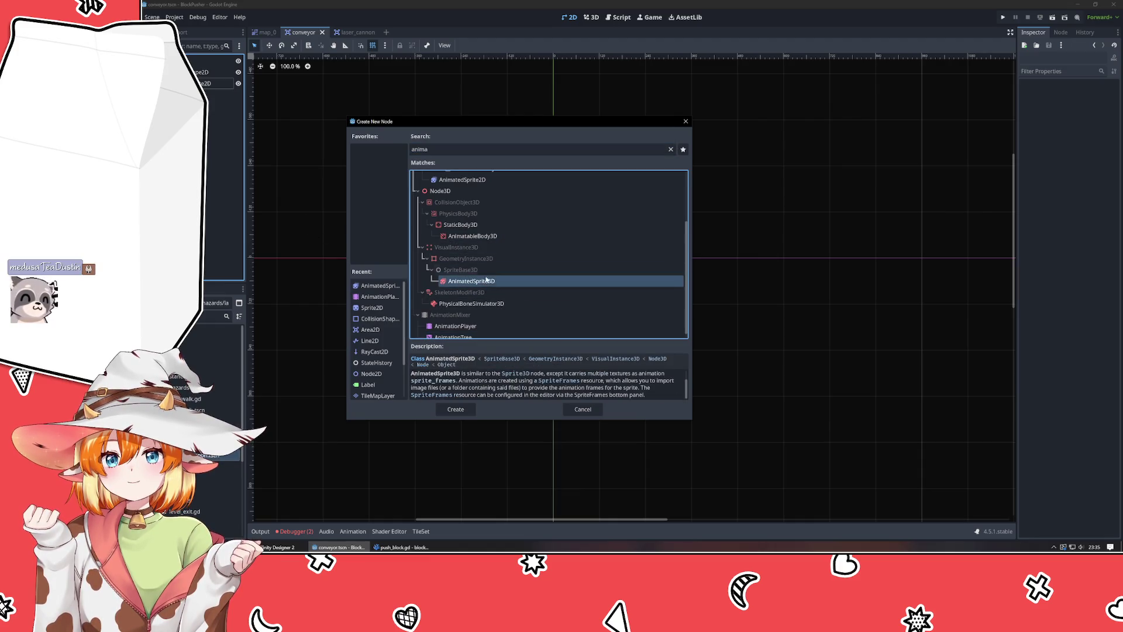
pyautogui.click(486, 235)
pyautogui.click(475, 325)
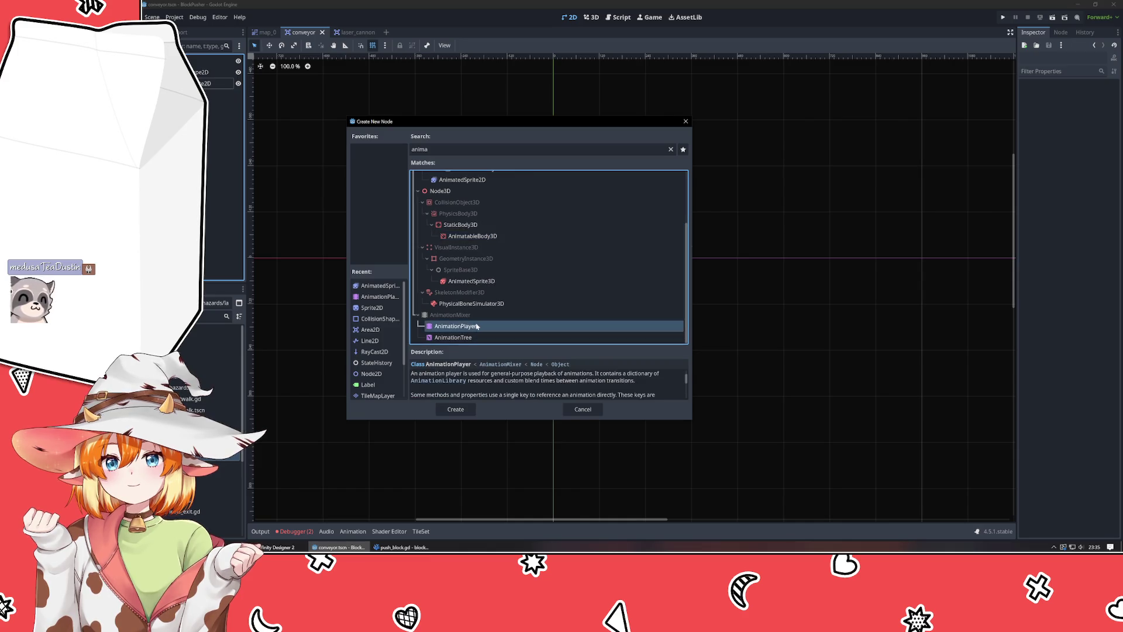
pyautogui.scroll(-2, 481, 385)
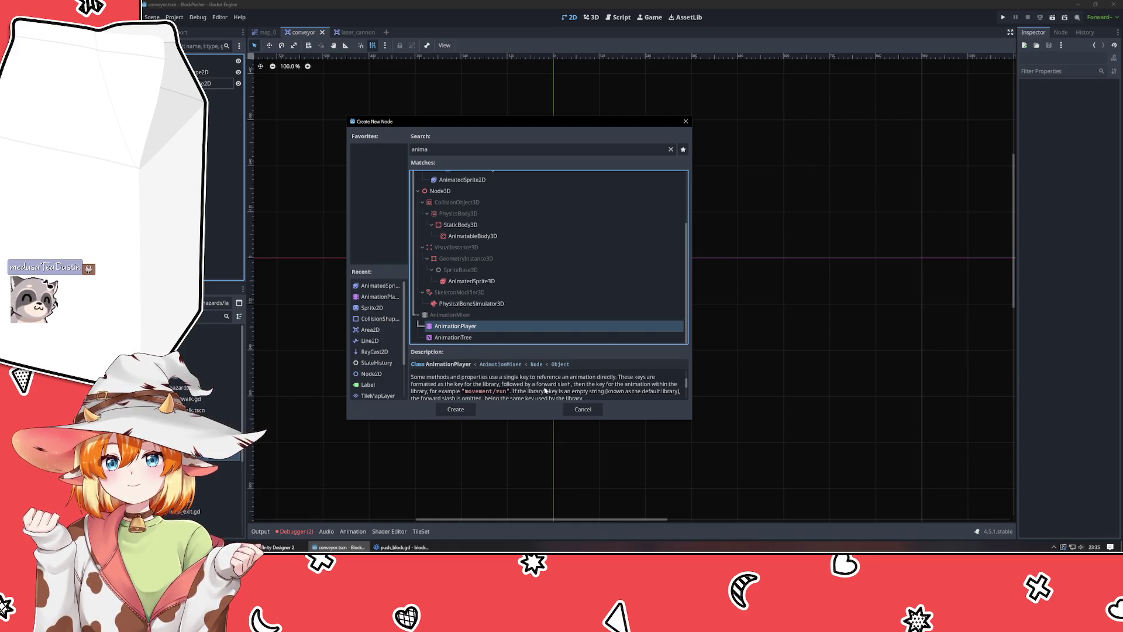
pyautogui.scroll(-3, 585, 390)
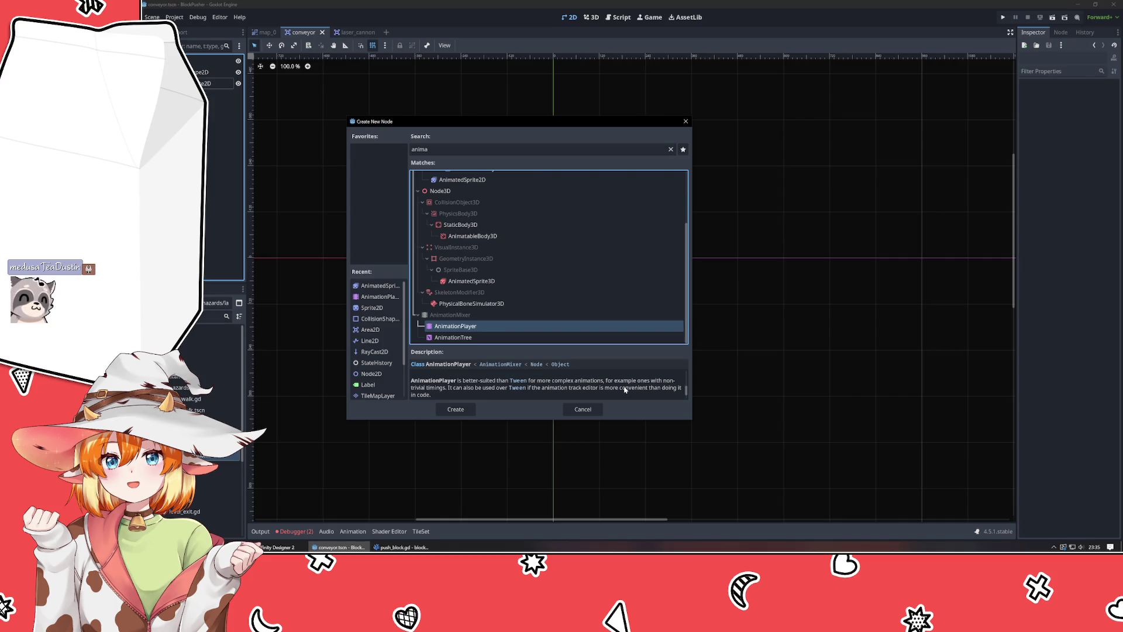
pyautogui.scroll(-1, 624, 390)
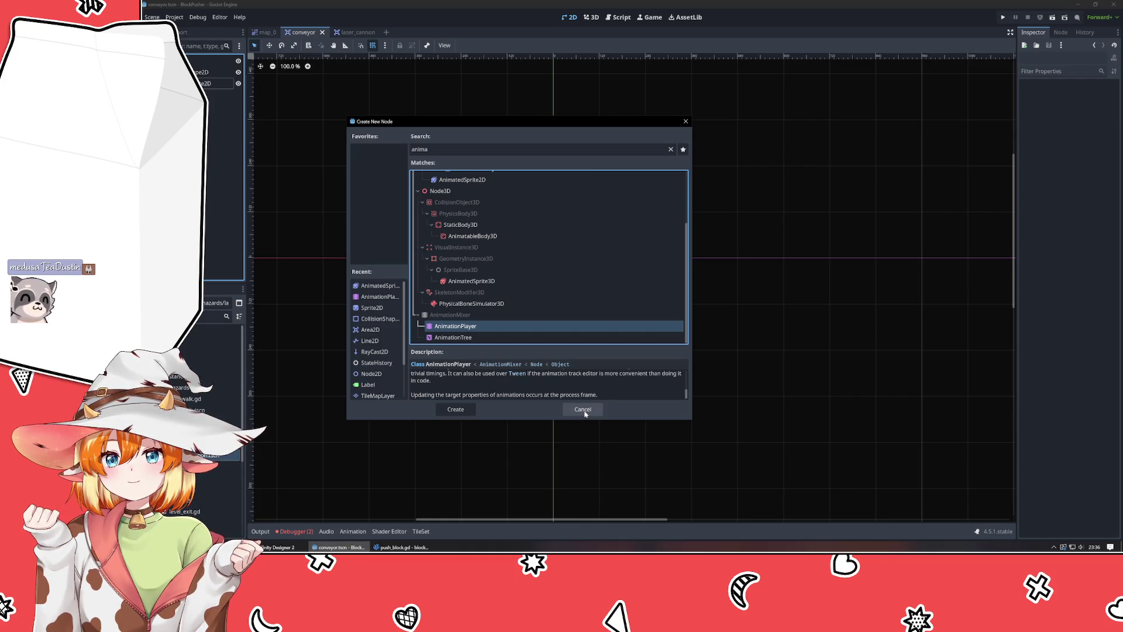
pyautogui.click(584, 410)
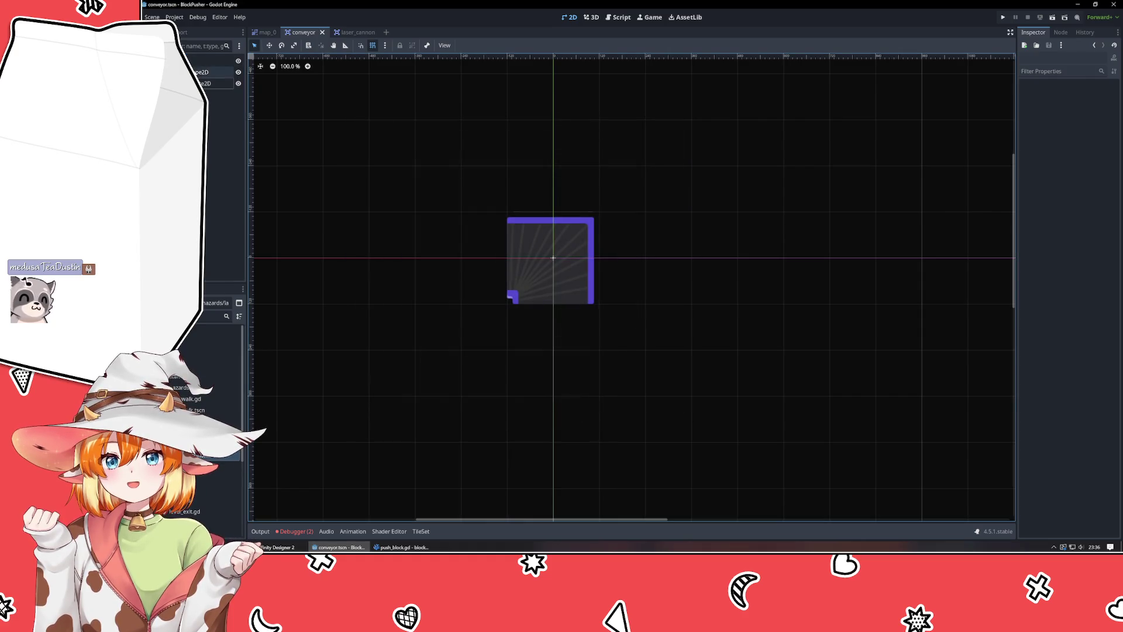
# Step: Check the conveyor's collision shape and save the conveyor scene
pyautogui.click(552, 254)
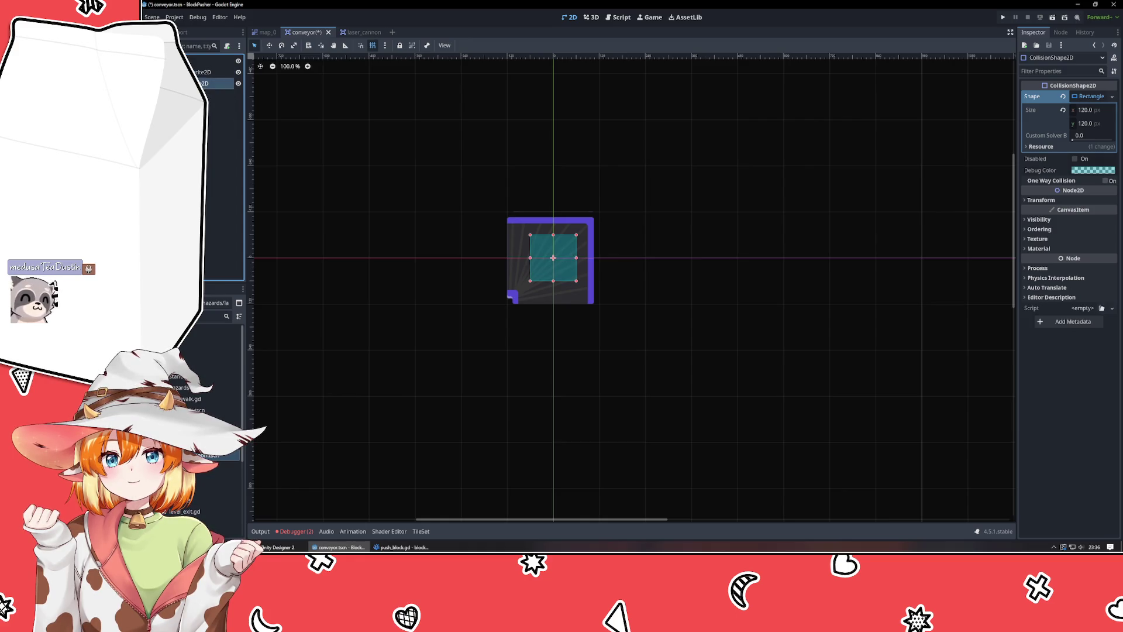
pyautogui.click(385, 269)
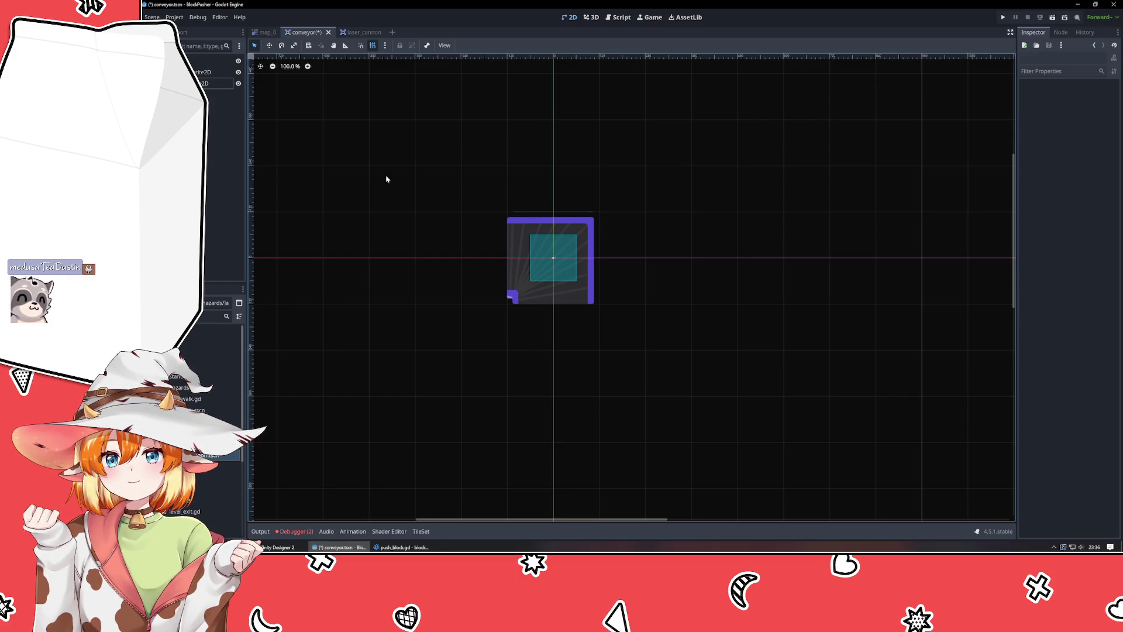
pyautogui.hotkey('ctrl', 's')
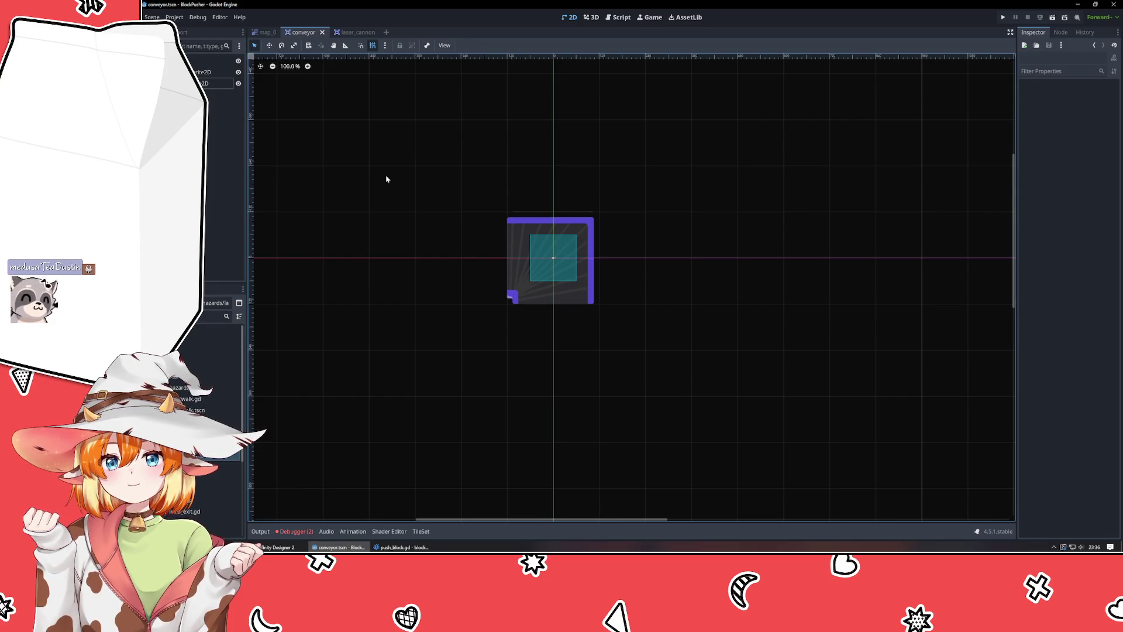
# Step: Attach a new conveyor.gd script to the Conveyor root node
pyautogui.click(210, 60)
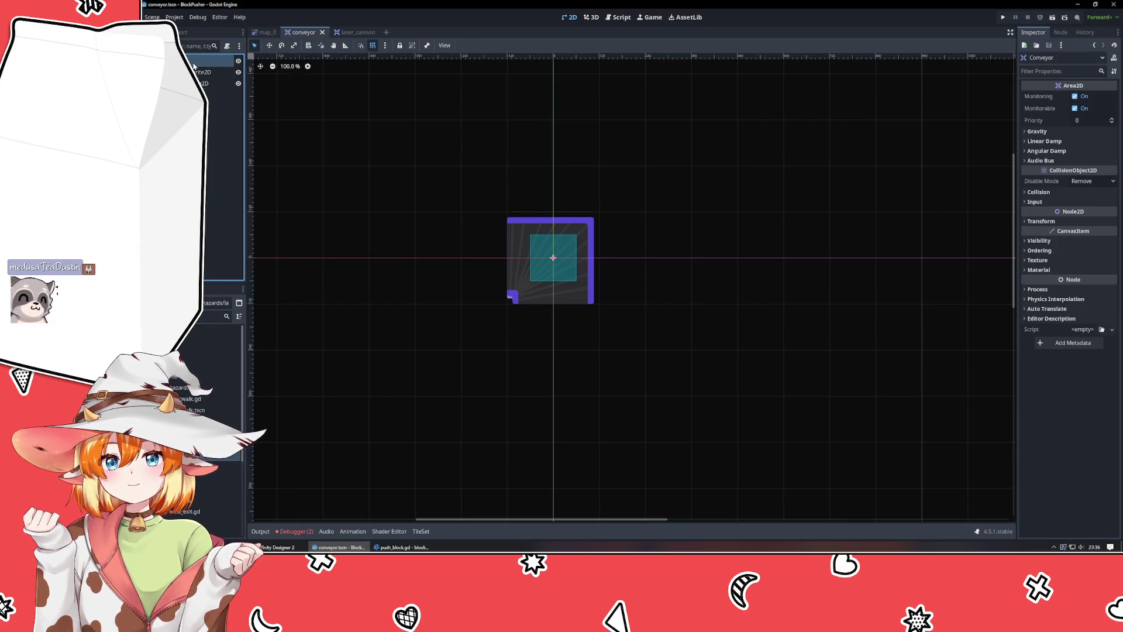
pyautogui.click(227, 47)
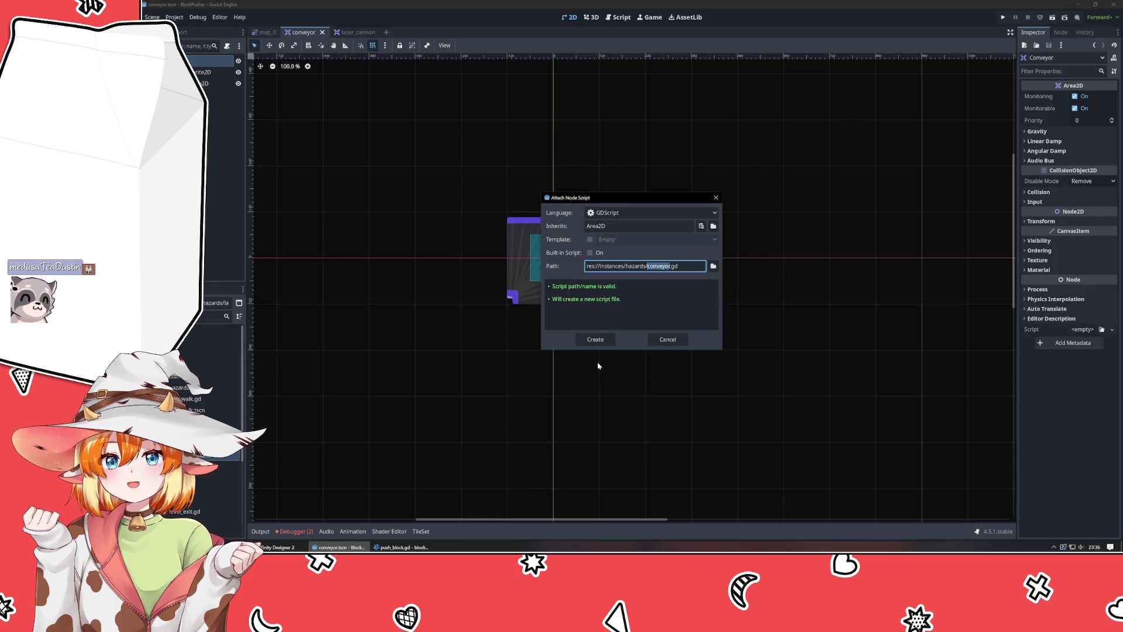
pyautogui.press('Return')
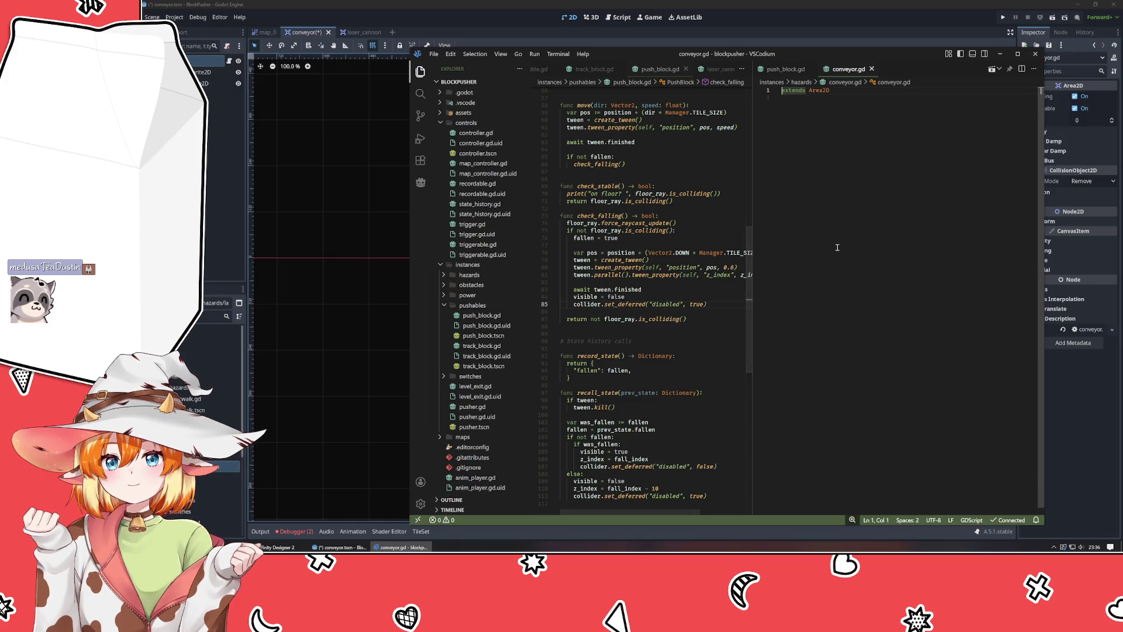
# Step: Change conveyor.gd to extend Recordable instead of Area2D
pyautogui.press('End')
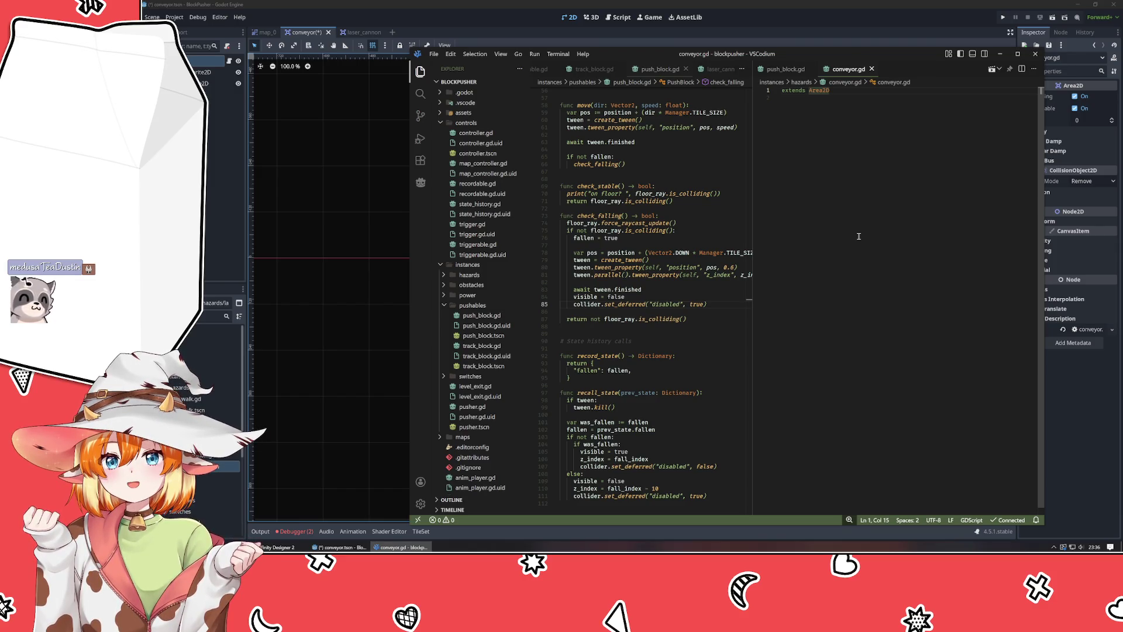
pyautogui.hotkey('ctrl', 'BackSpace')
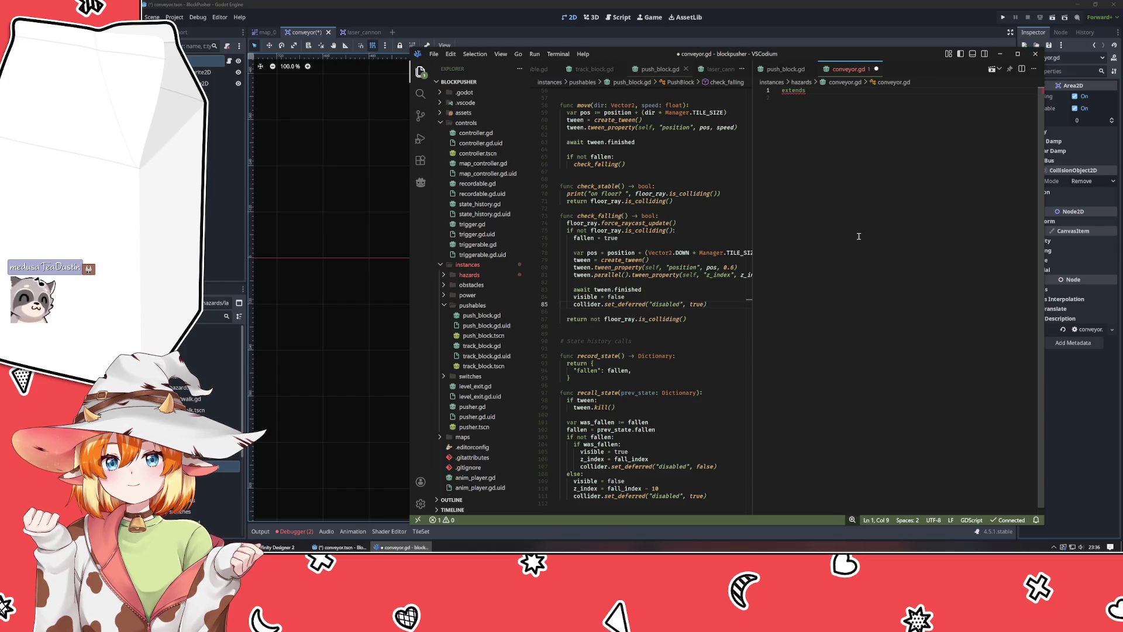
pyautogui.write('Re')
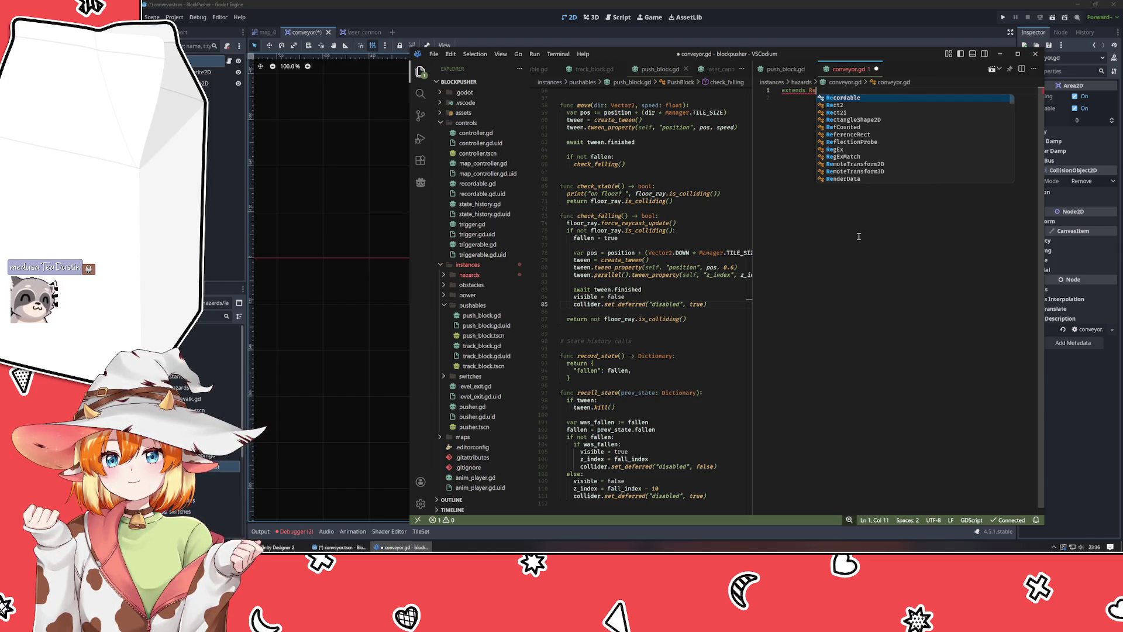
pyautogui.write('co')
pyautogui.press('Tab')
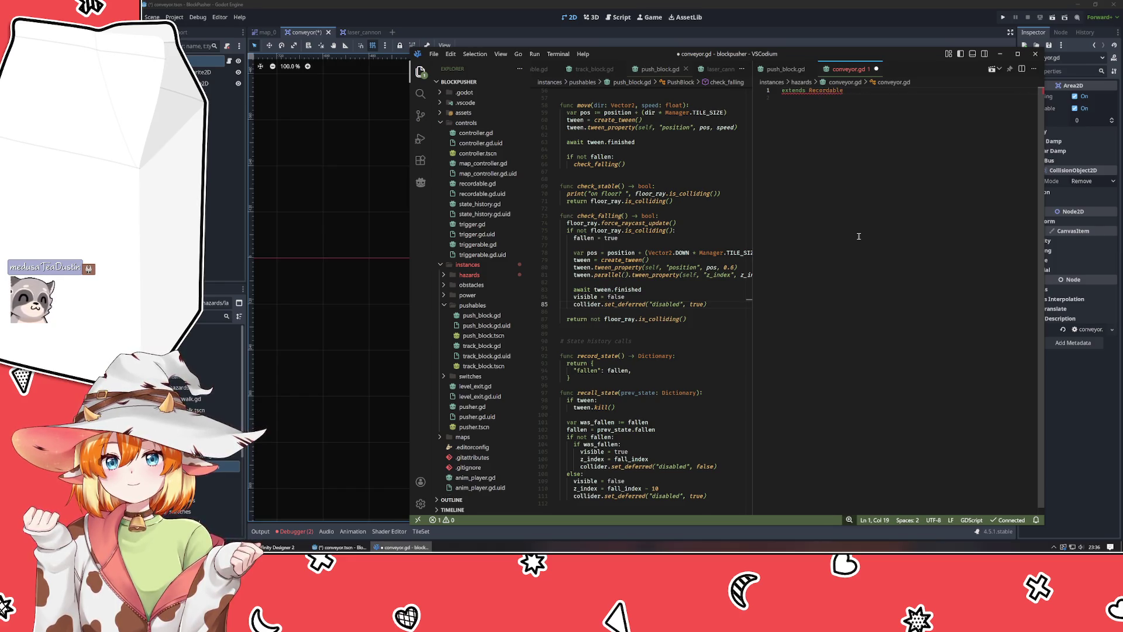
pyautogui.scroll(15, 591, 312)
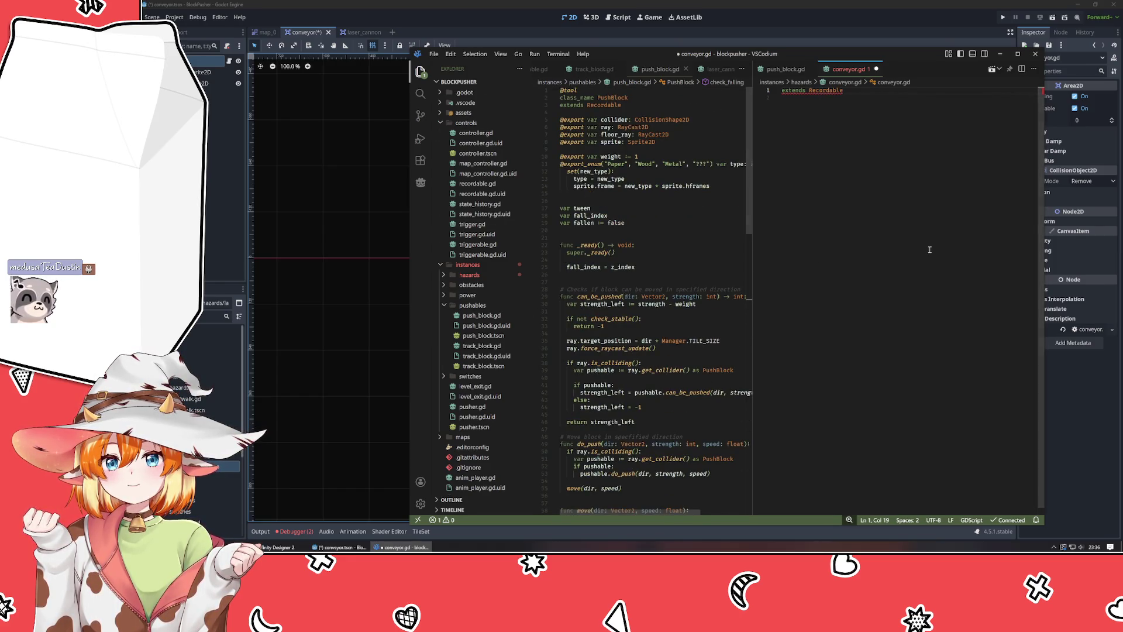
# Step: Add a record_state function stub whose body is pass
pyautogui.press('Return')
pyautogui.press('Return')
pyautogui.press('Return')
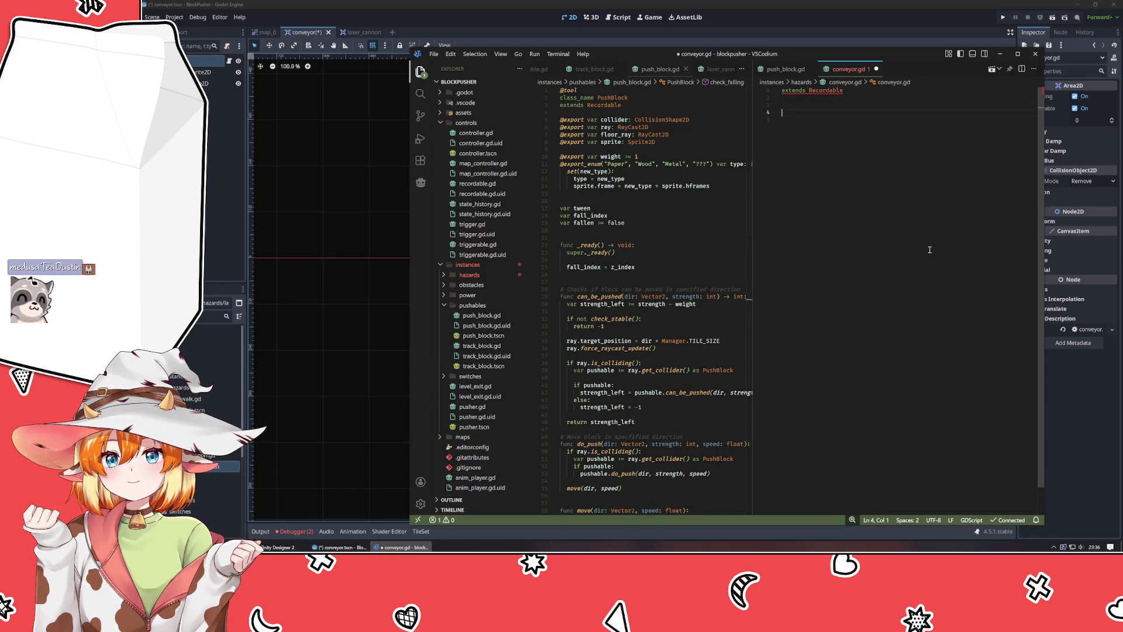
pyautogui.write('func ')
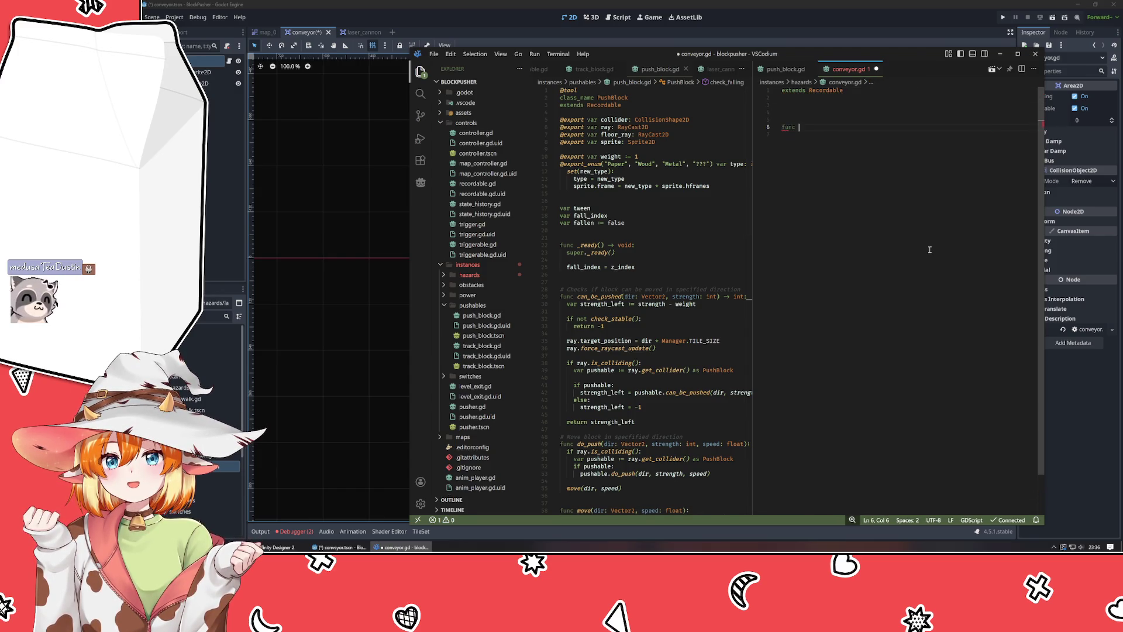
pyautogui.write('save')
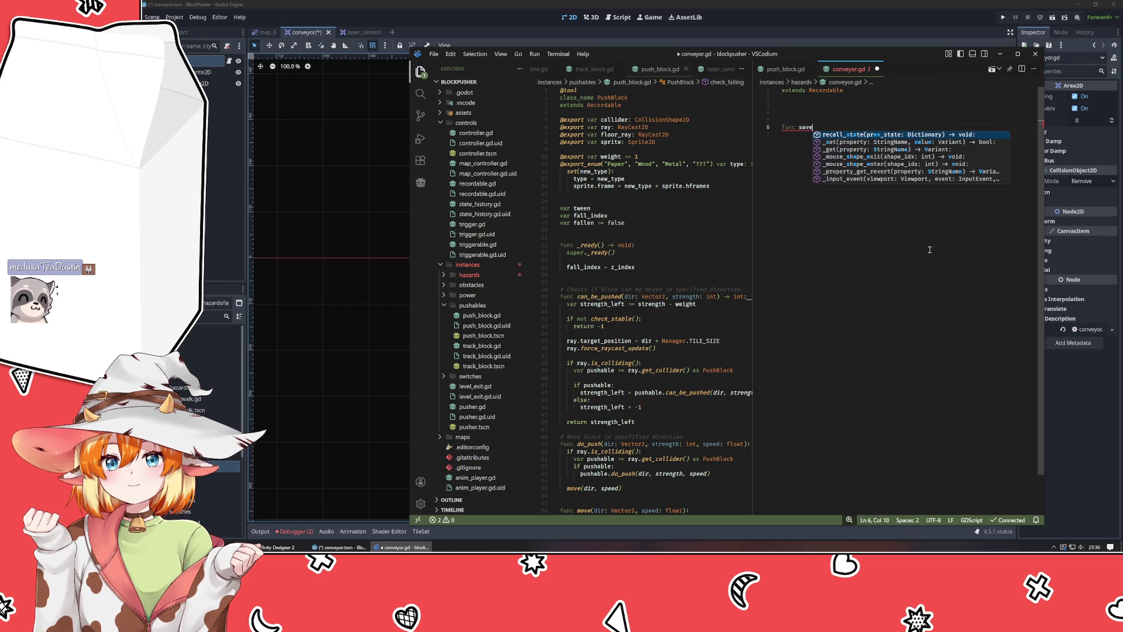
pyautogui.press('BackSpace')
pyautogui.press('BackSpace')
pyautogui.press('BackSpace')
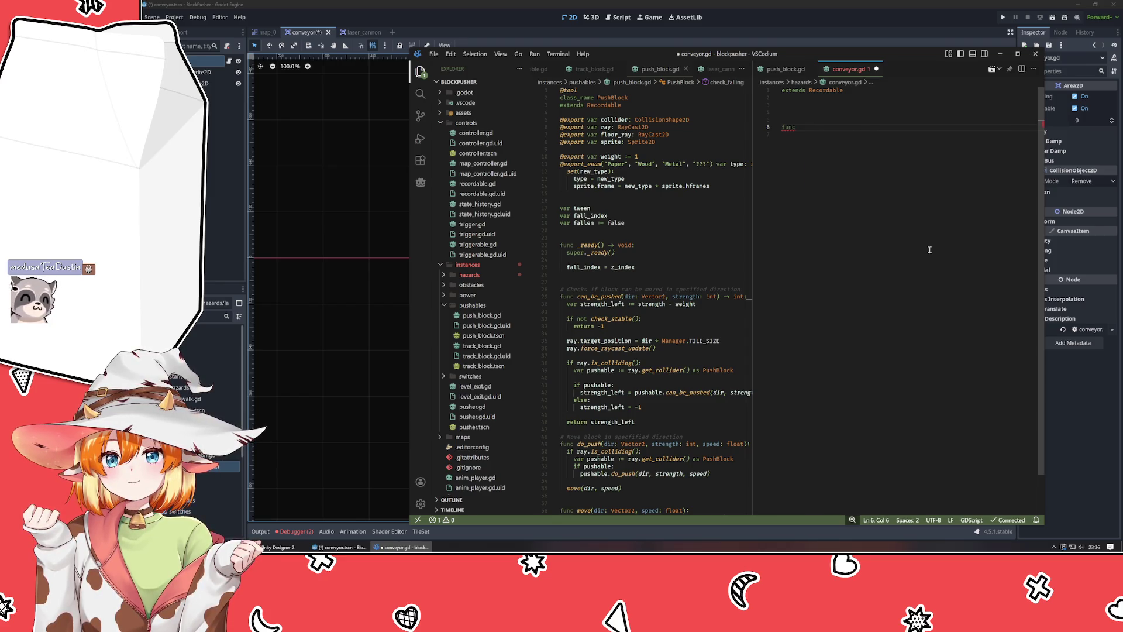
pyautogui.write('recor')
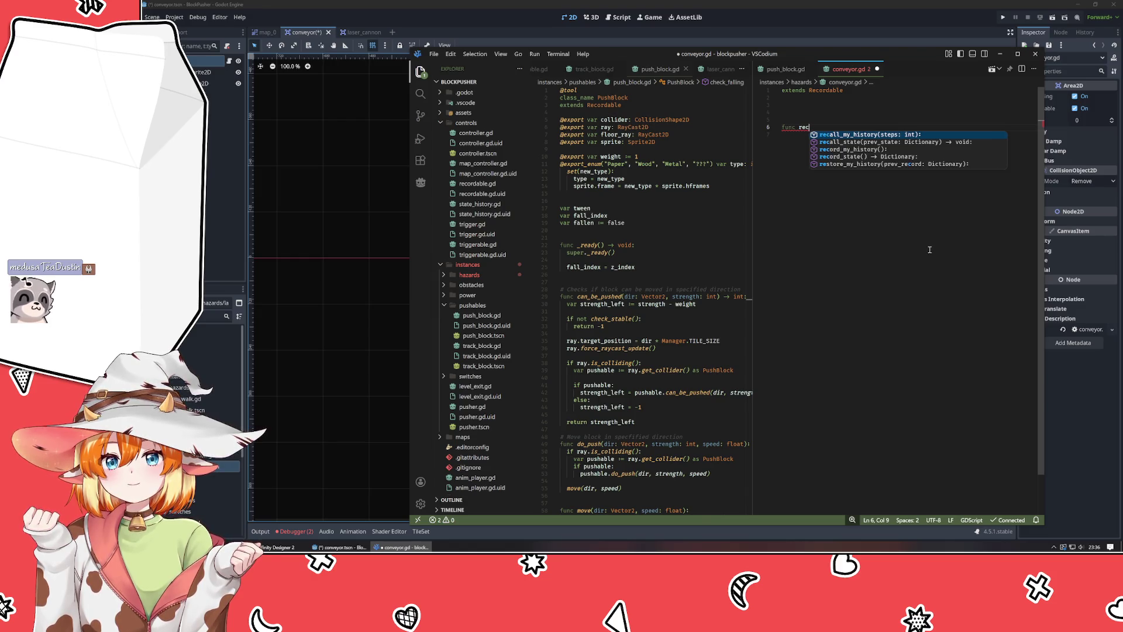
pyautogui.press('Down')
pyautogui.press('Return')
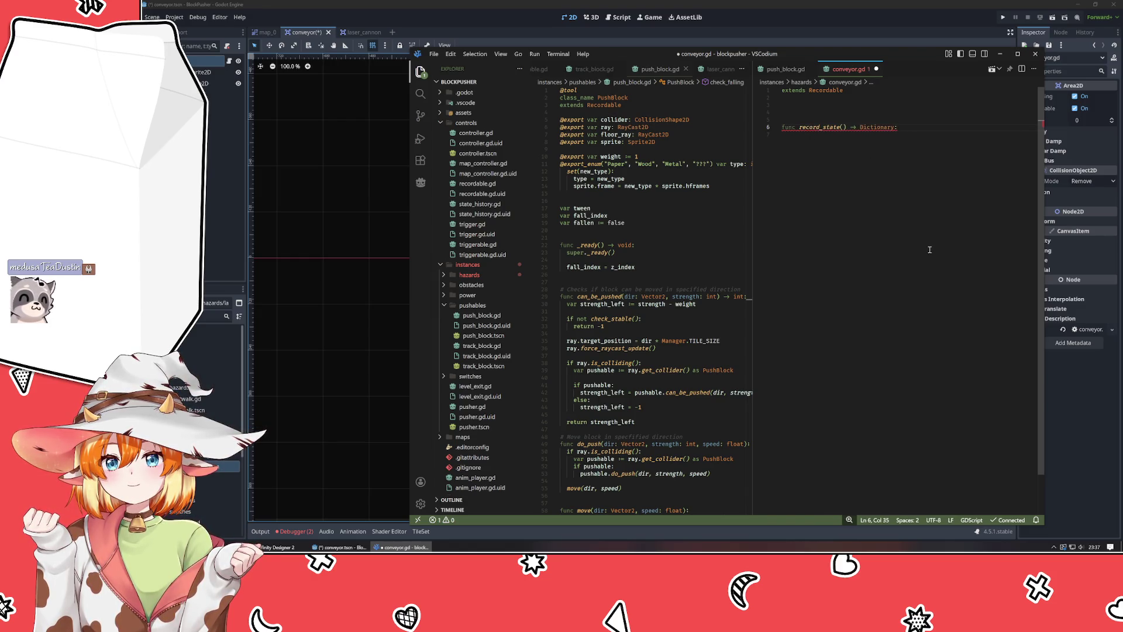
pyautogui.press('Return')
pyautogui.write('pass')
pyautogui.press('Escape')
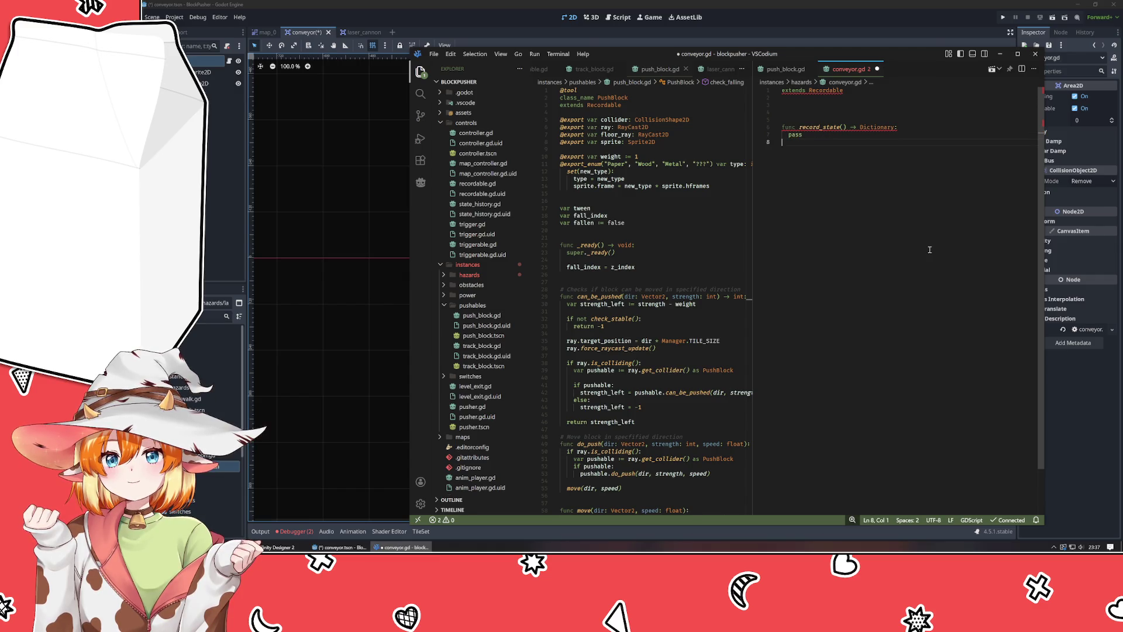
# Step: Add a recall_state function stub whose body is pass
pyautogui.write('func ')
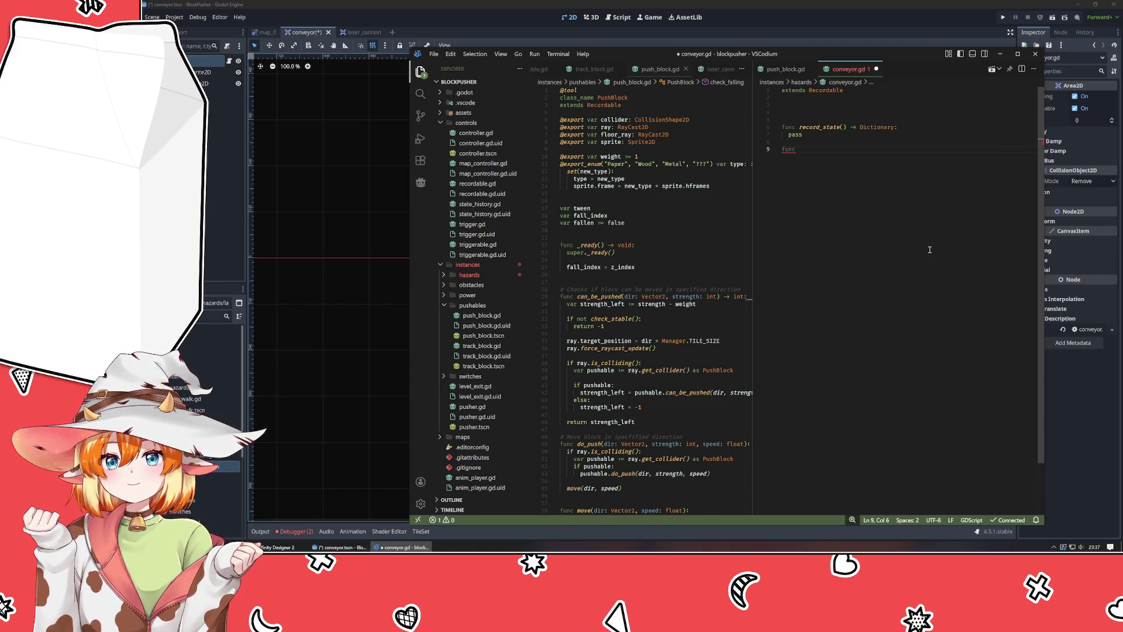
pyautogui.write('recall')
pyautogui.press('Down')
pyautogui.press('Return')
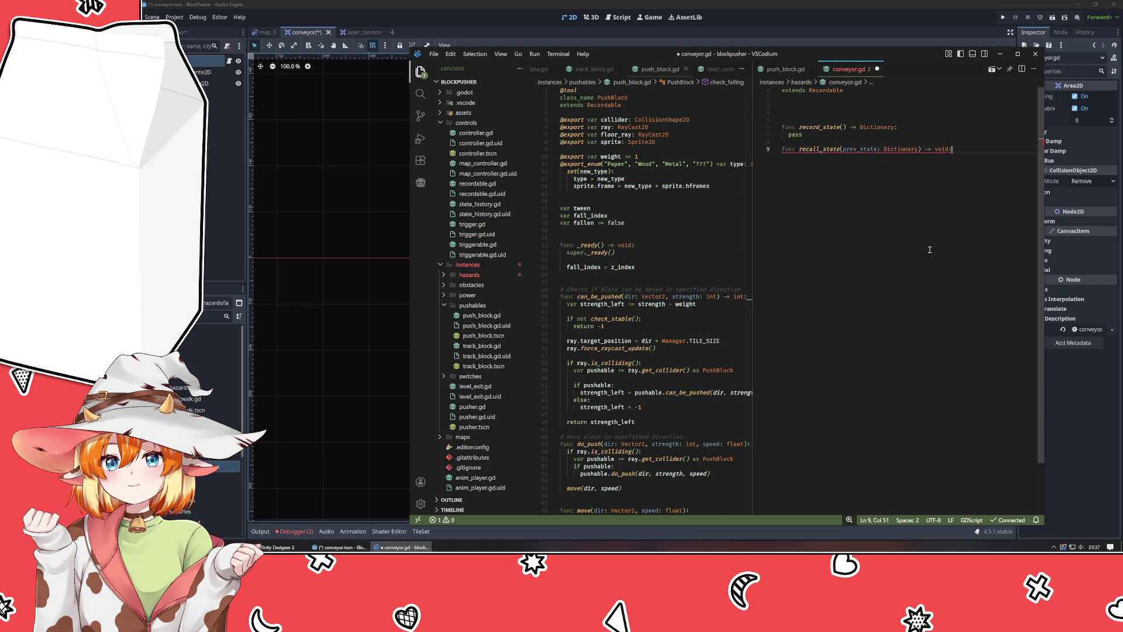
pyautogui.press('Return')
pyautogui.write('pass')
pyautogui.press('Escape')
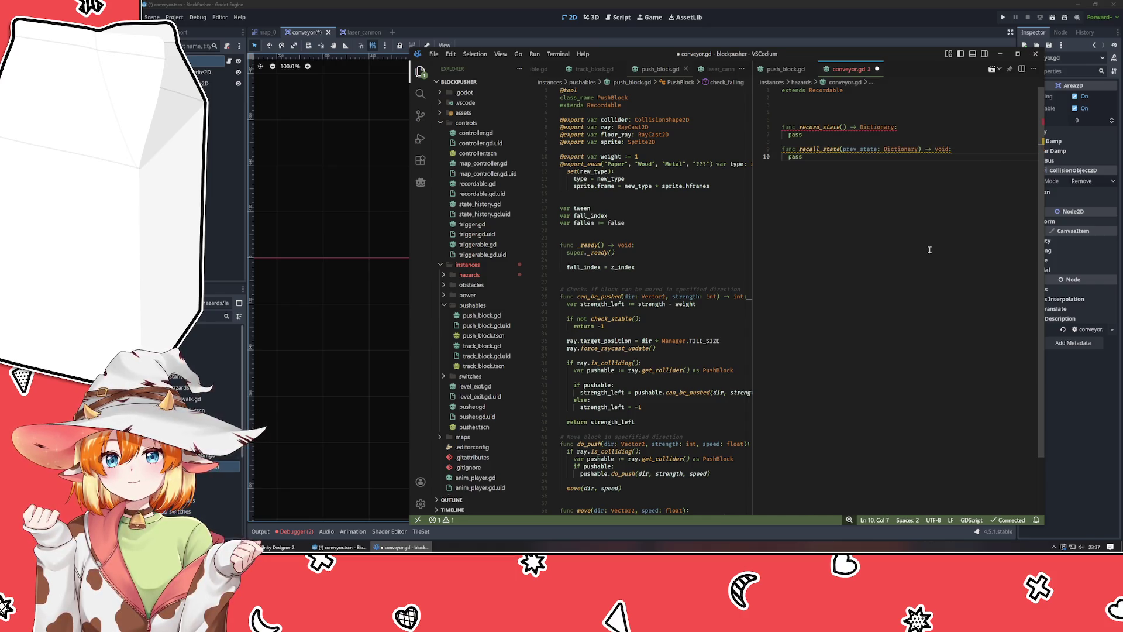
# Step: Replace record_state's pass with 'return {}' after trying nil, null and none
pyautogui.press('Up')
pyautogui.press('Up')
pyautogui.press('Up')
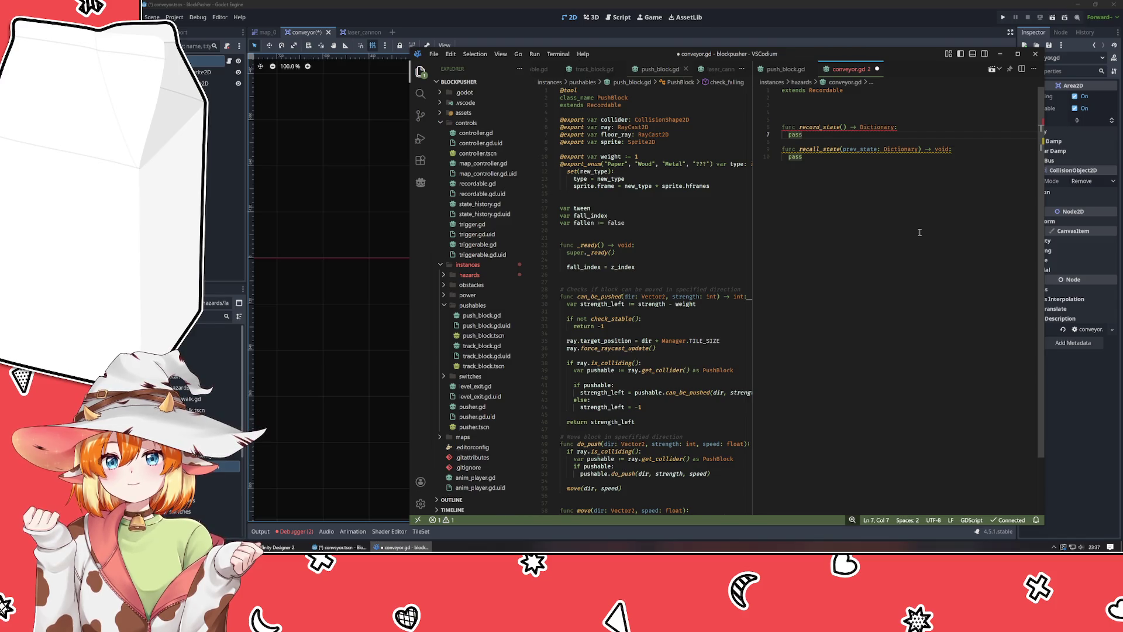
pyautogui.hotkey('ctrl', 'BackSpace')
pyautogui.write('return ')
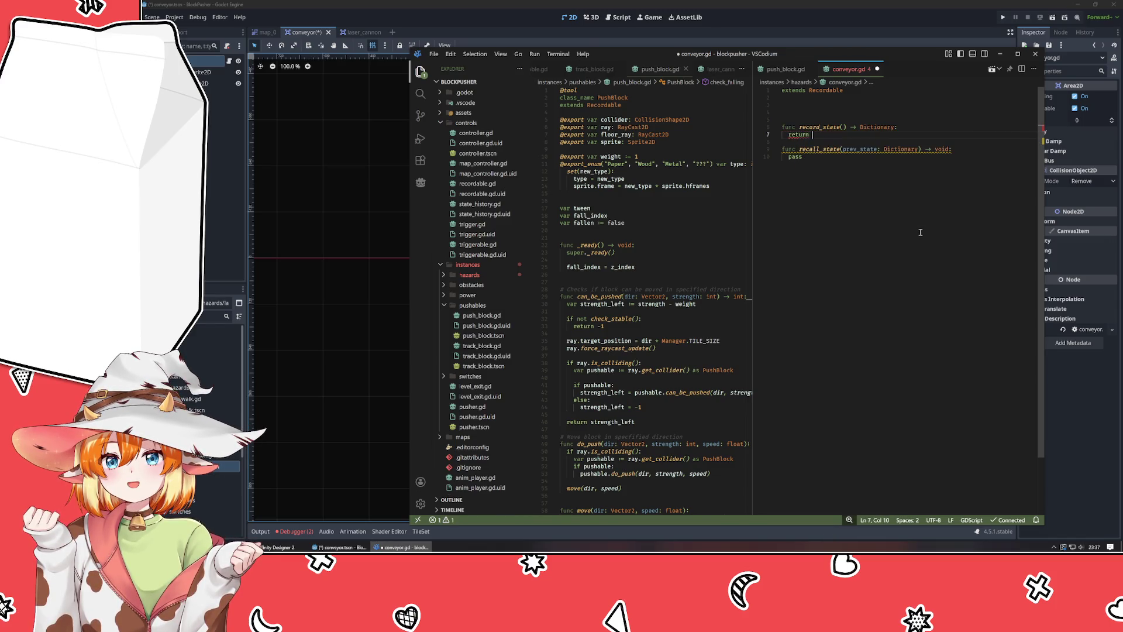
pyautogui.write('nil')
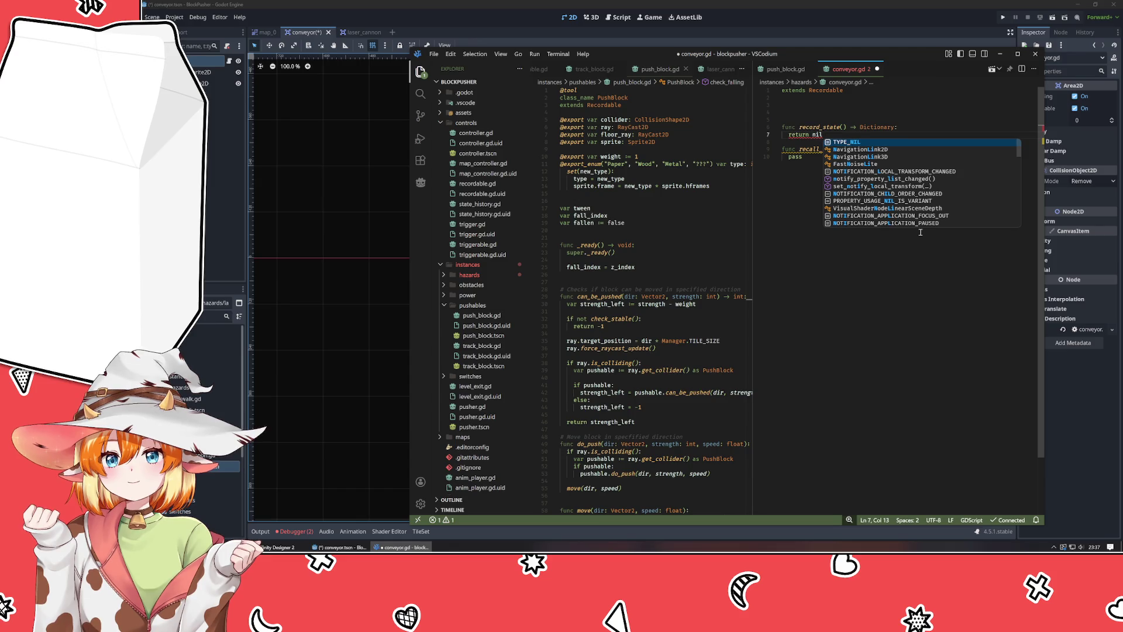
pyautogui.press('BackSpace')
pyautogui.press('BackSpace')
pyautogui.write('ull')
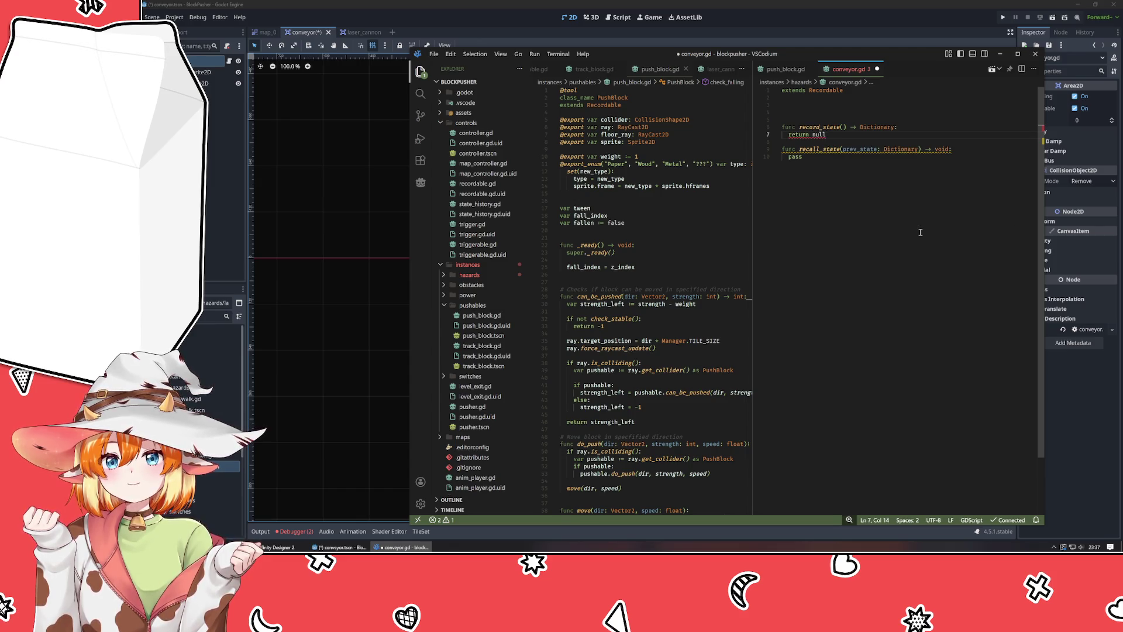
pyautogui.press('BackSpace')
pyautogui.press('BackSpace')
pyautogui.press('BackSpace')
pyautogui.write('one')
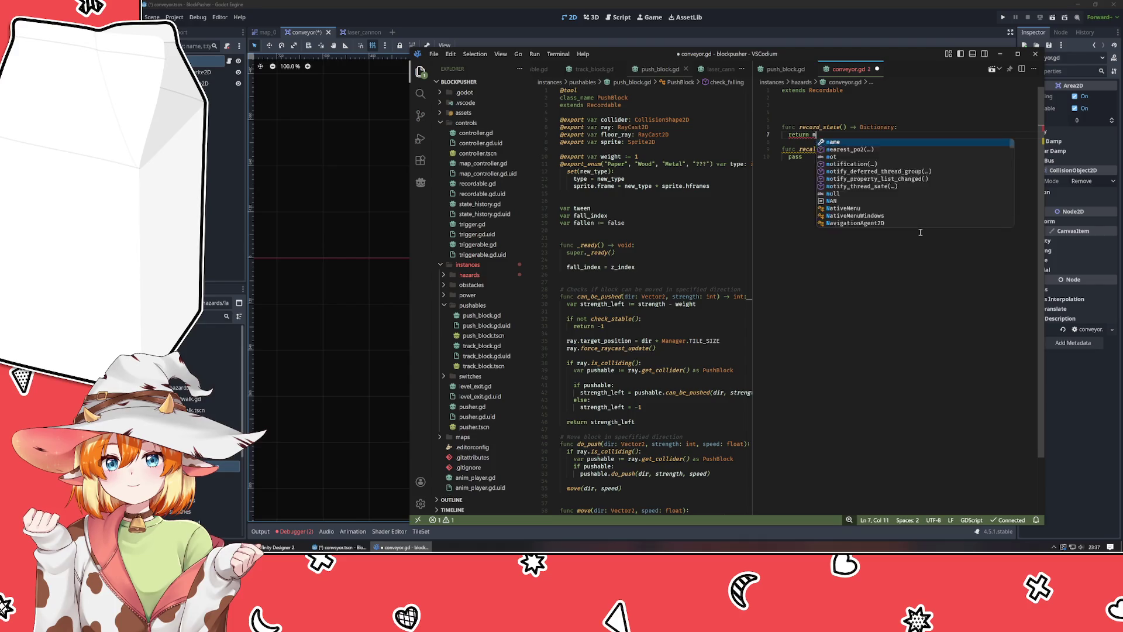
pyautogui.press('BackSpace')
pyautogui.press('BackSpace')
pyautogui.press('BackSpace')
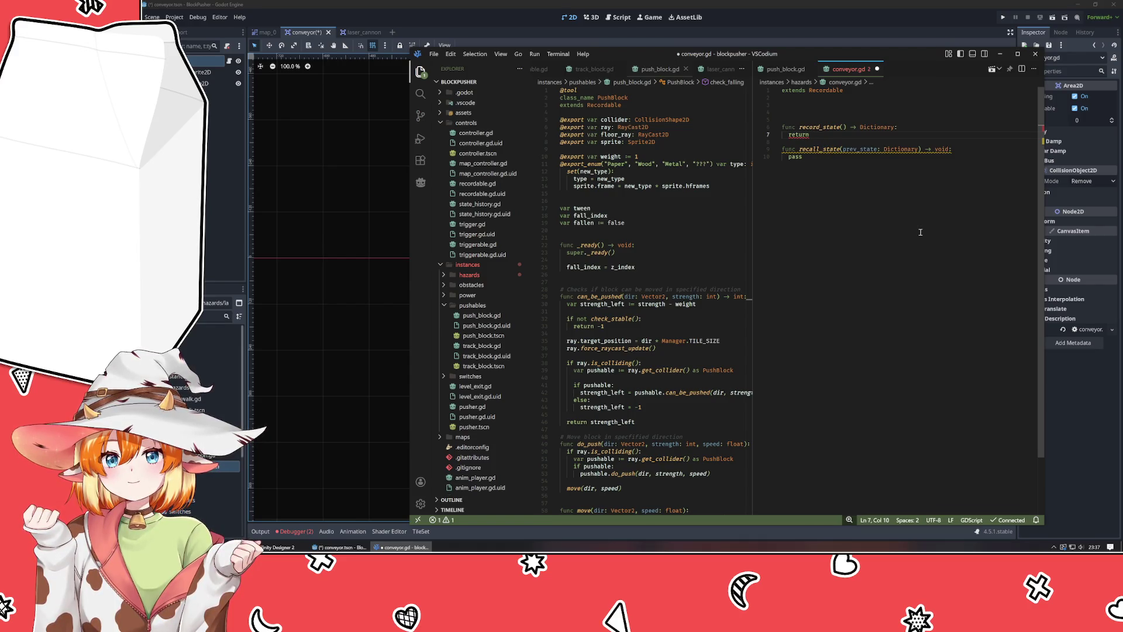
pyautogui.write('{}')
pyautogui.press('Down')
pyautogui.press('Down')
pyautogui.press('Down')
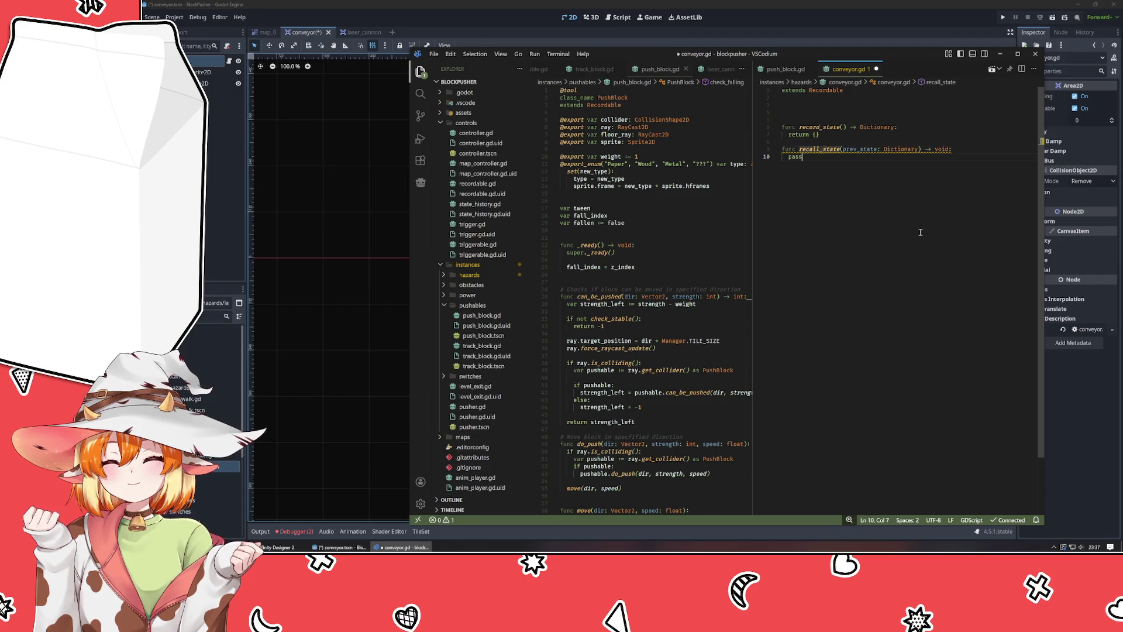
pyautogui.press('Up')
pyautogui.press('Up')
pyautogui.press('Up')
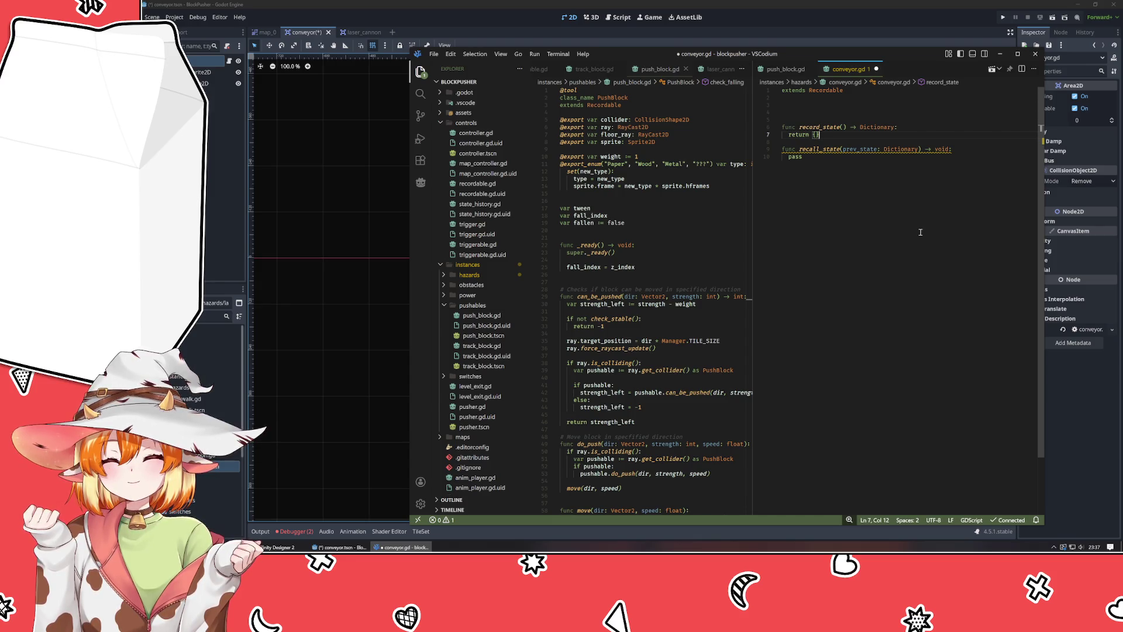
# Step: Copy the '# State history calls' comment from push_block.gd into conveyor.gd
pyautogui.scroll(-20, 683, 349)
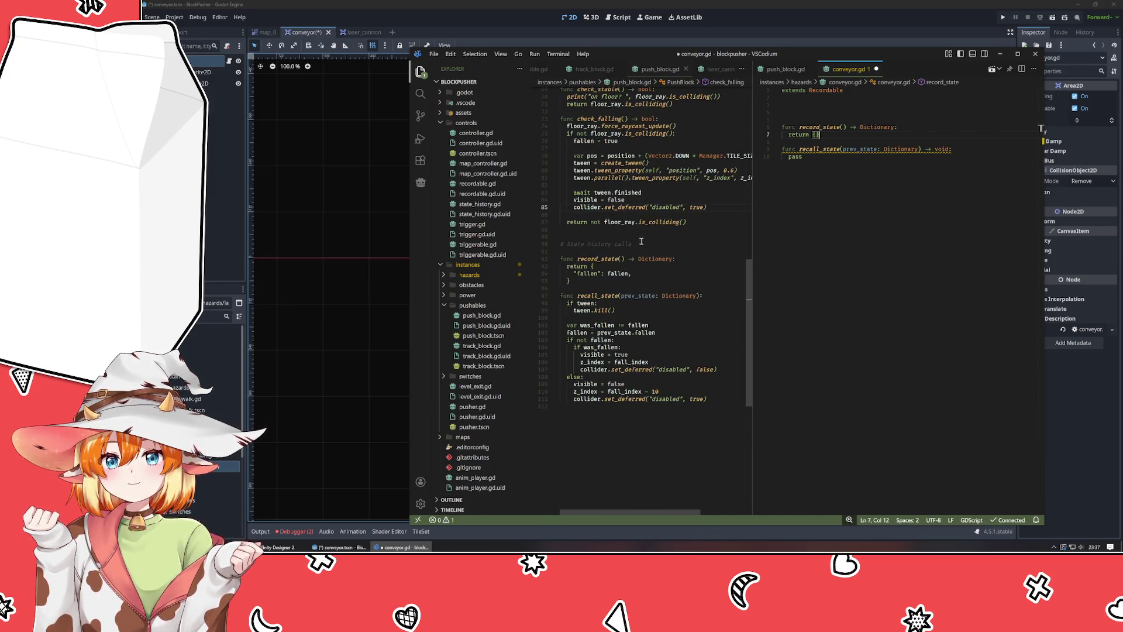
pyautogui.moveTo(641, 241); pyautogui.dragTo(560, 244)
pyautogui.hotkey('ctrl', 'c')
pyautogui.click(815, 113)
pyautogui.hotkey('ctrl', 'v')
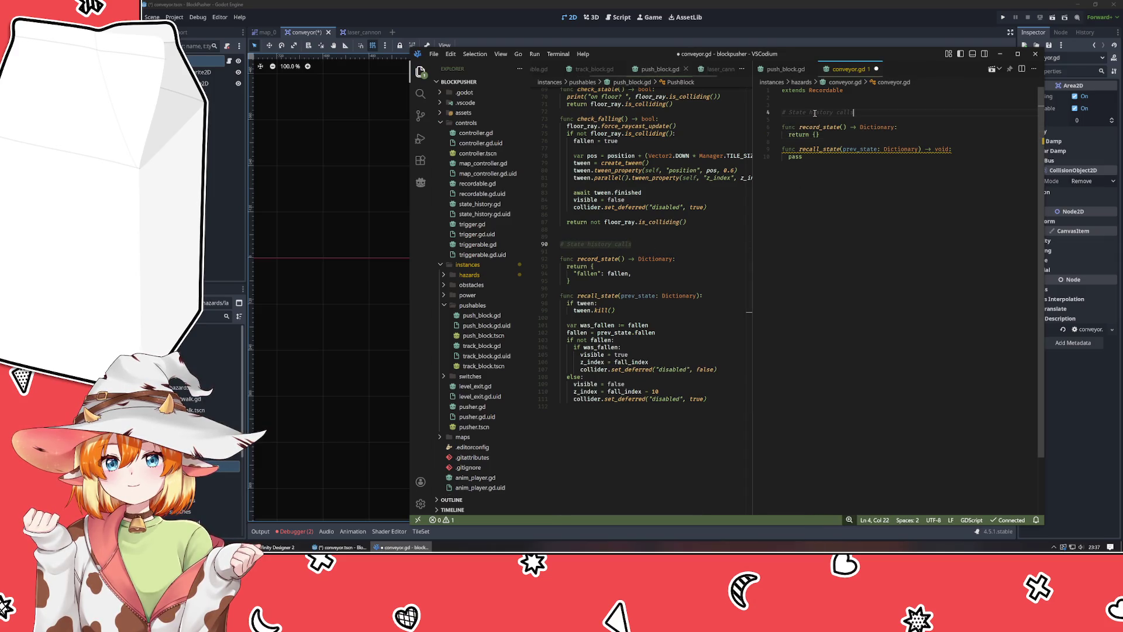
pyautogui.press('Home')
pyautogui.press('Return')
pyautogui.press('Return')
pyautogui.press('Return')
pyautogui.press('Up')
pyautogui.press('Up')
pyautogui.press('Up')
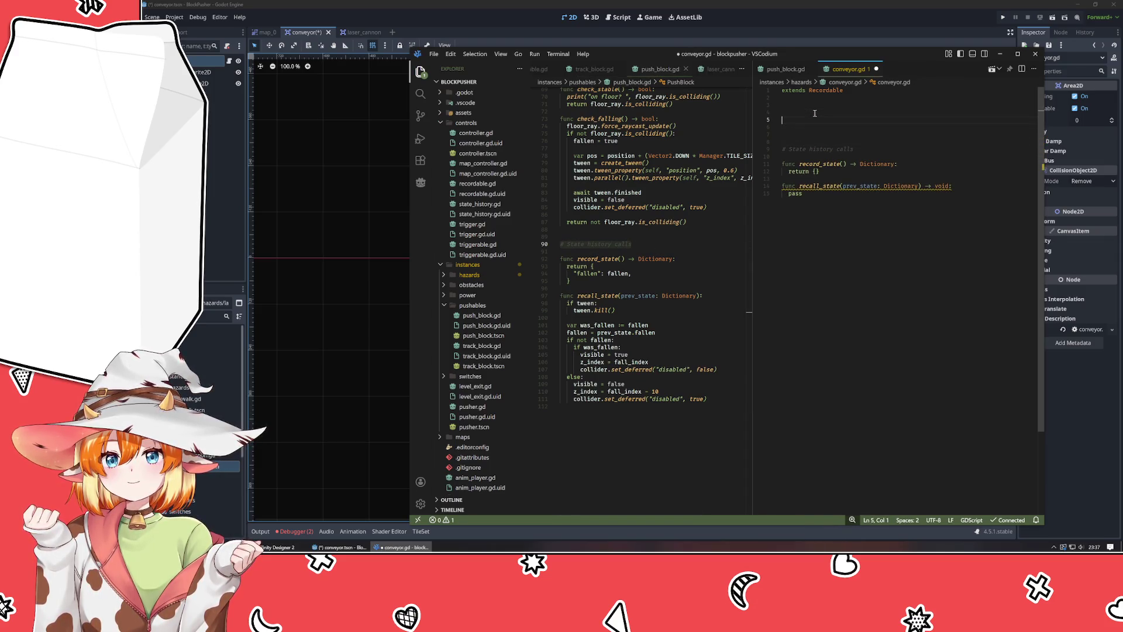
# Step: Add func _ready(): calling super._ready() with a '#todo:' note, and save
pyautogui.write('func ')
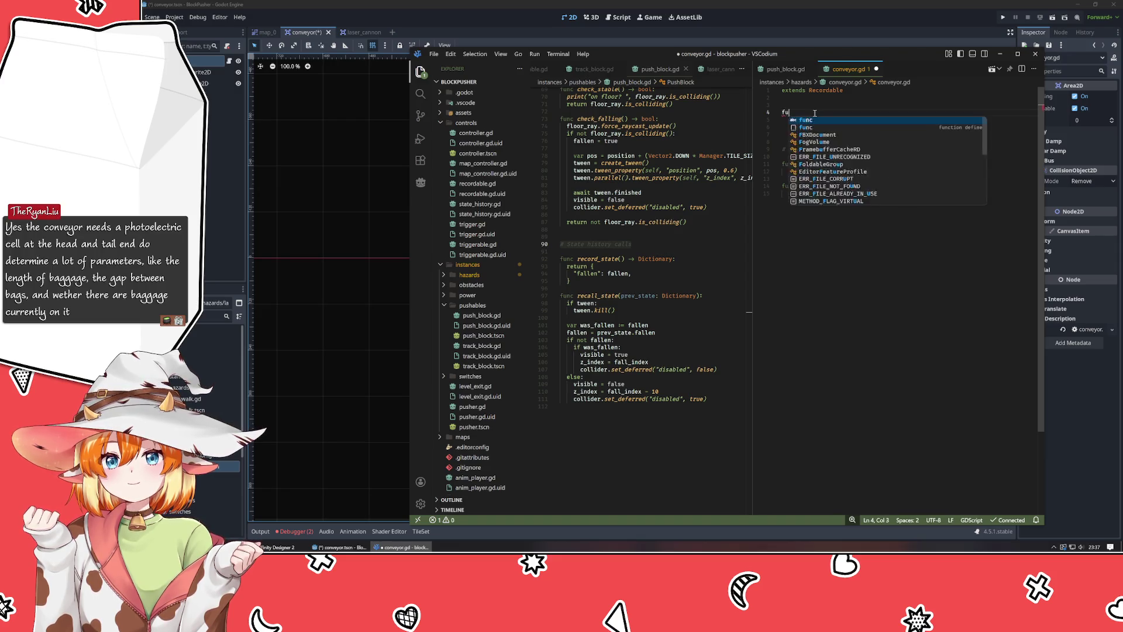
pyautogui.write('_rea')
pyautogui.press('Return')
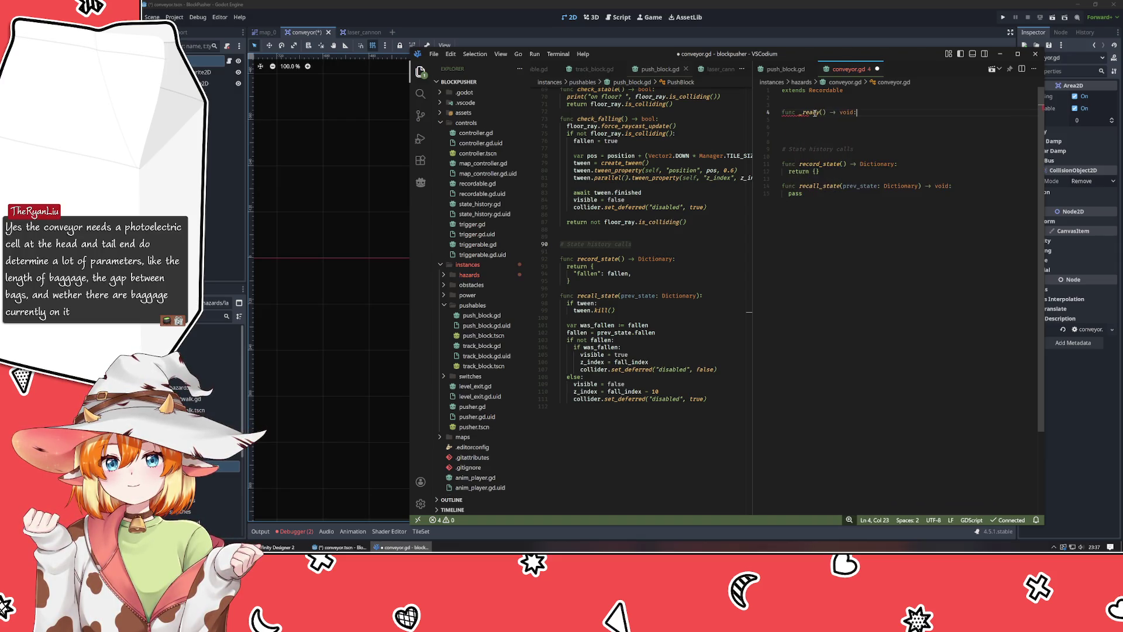
pyautogui.press('BackSpace')
pyautogui.press('BackSpace')
pyautogui.press('BackSpace')
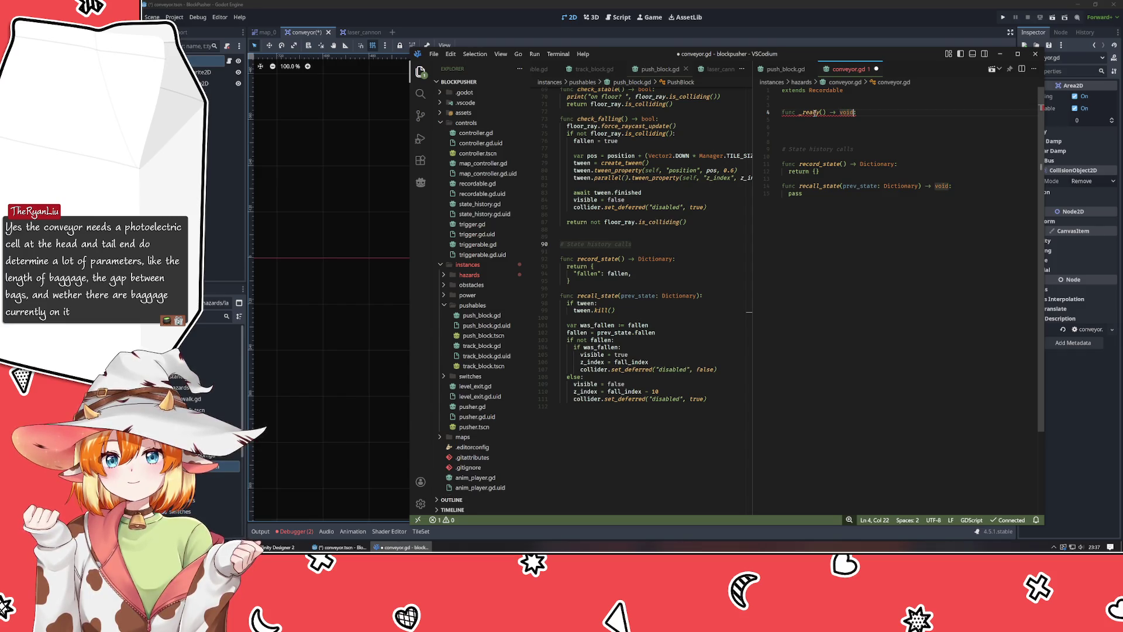
pyautogui.write(':')
pyautogui.press('Return')
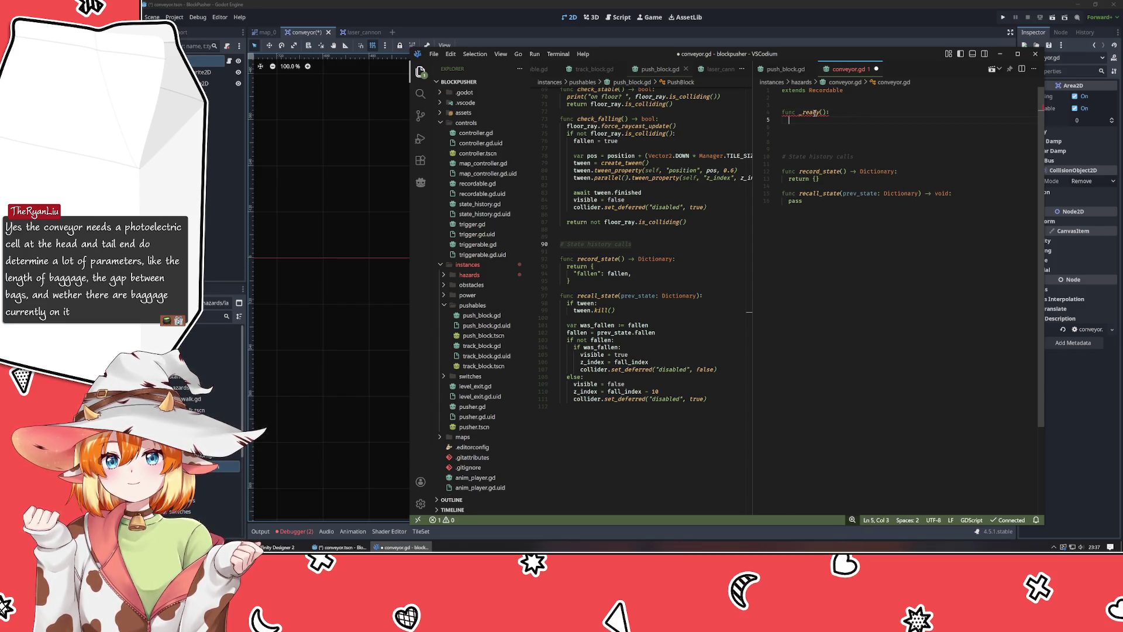
pyautogui.write('super._rea')
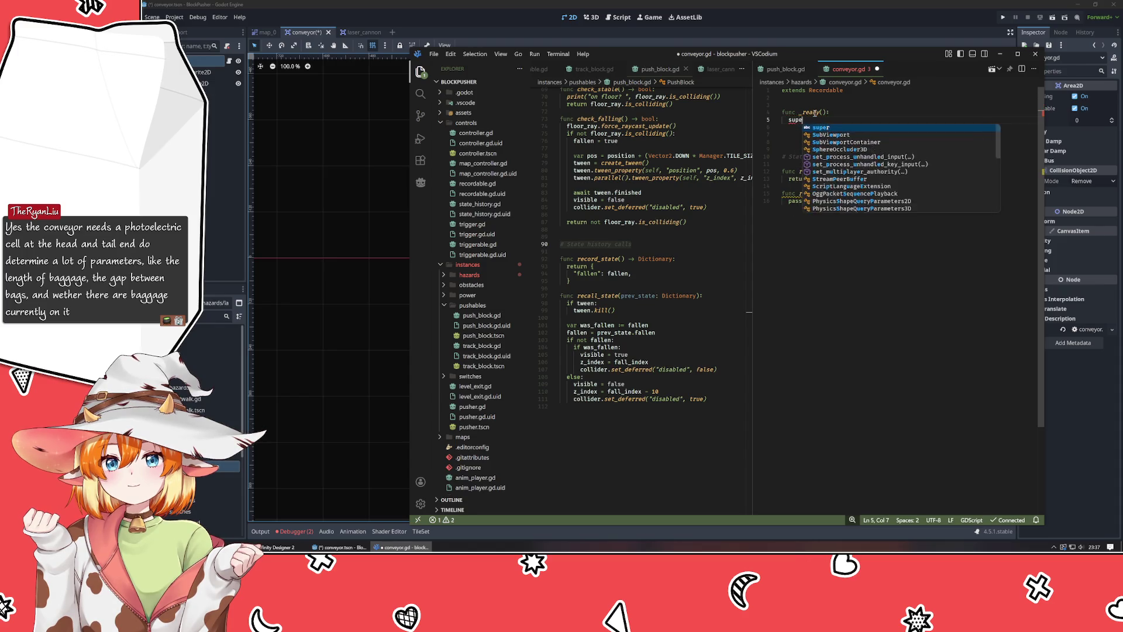
pyautogui.press('Return')
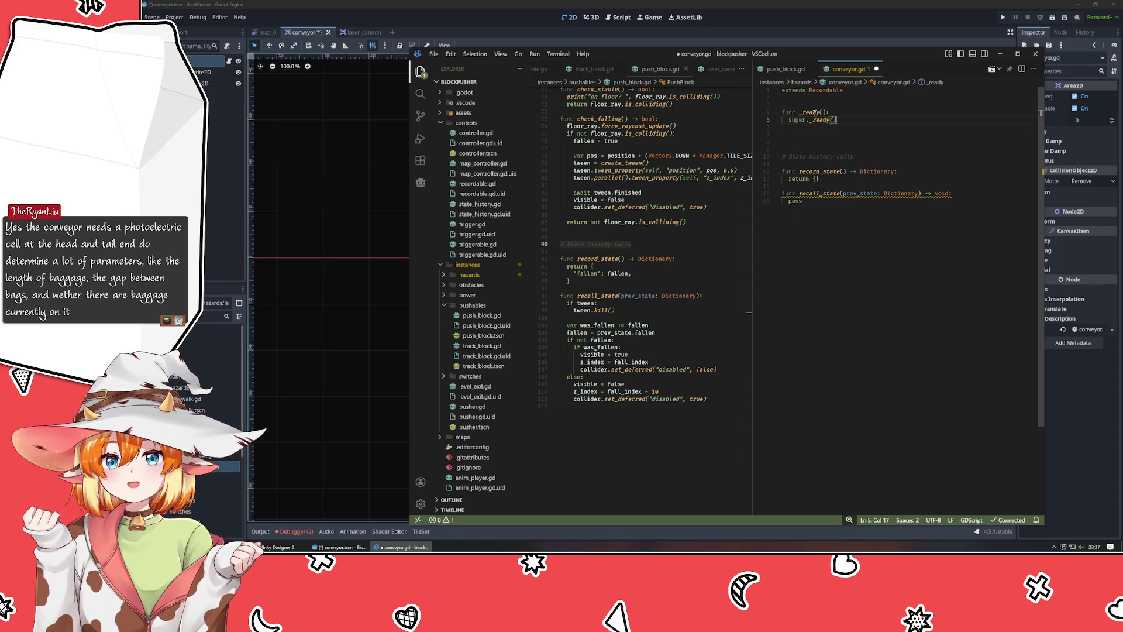
pyautogui.press('Return')
pyautogui.press('Return')
pyautogui.write('#todo:')
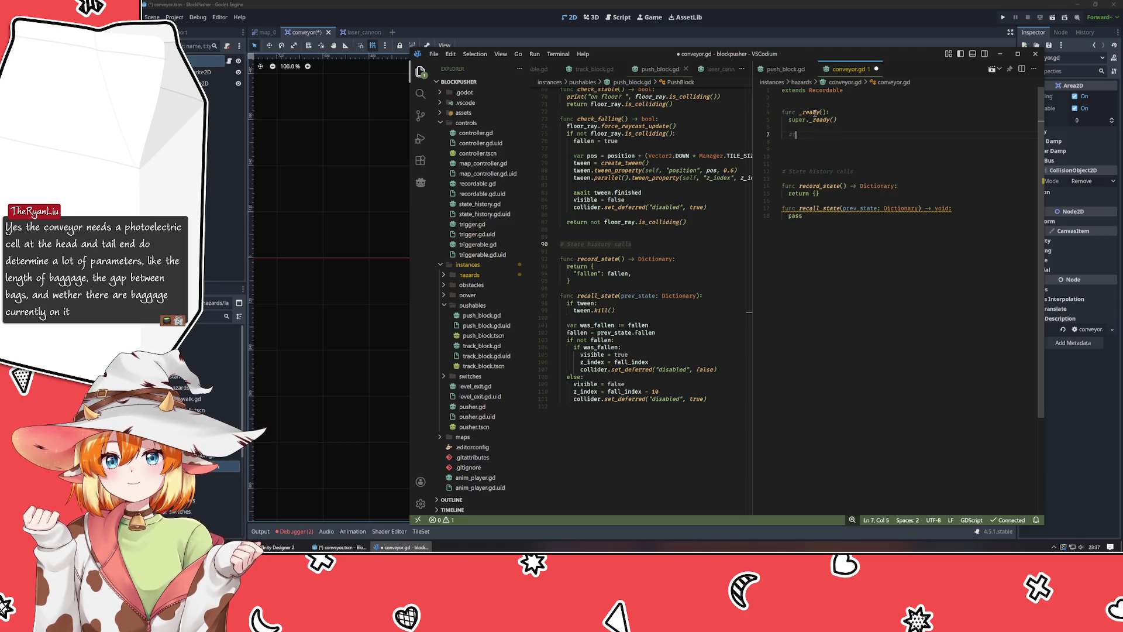
pyautogui.hotkey('ctrl', 's')
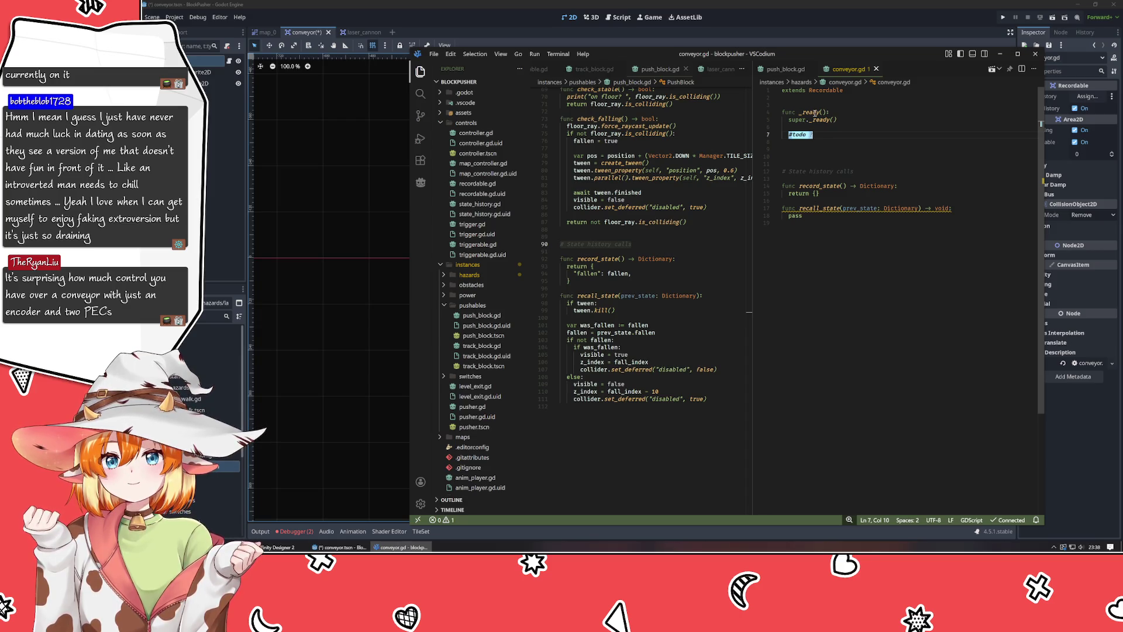
pyautogui.click(873, 402)
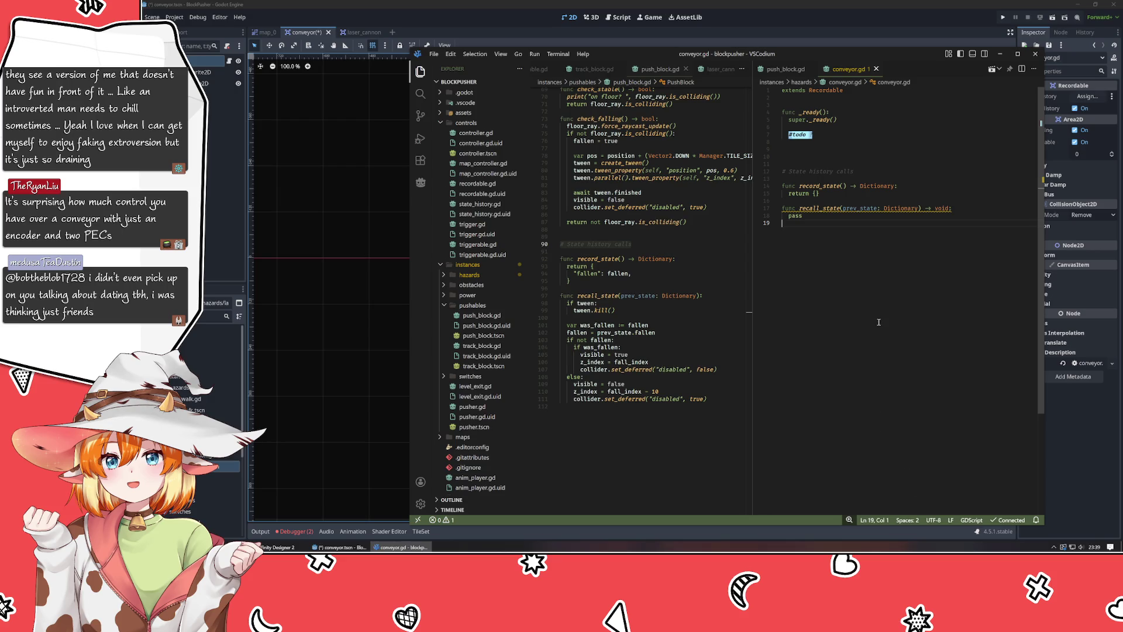
pyautogui.click(829, 149)
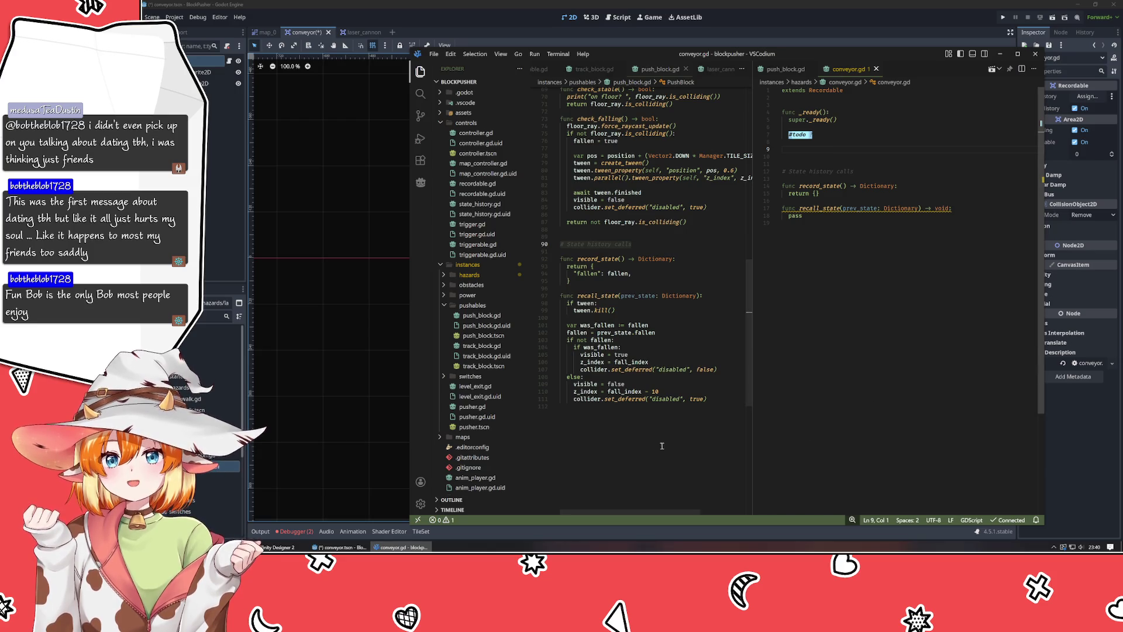
# Step: Compare push_block.gd with conveyor.gd, moving between the two editor panes
pyautogui.scroll(10, 661, 468)
pyautogui.scroll(5, 661, 468)
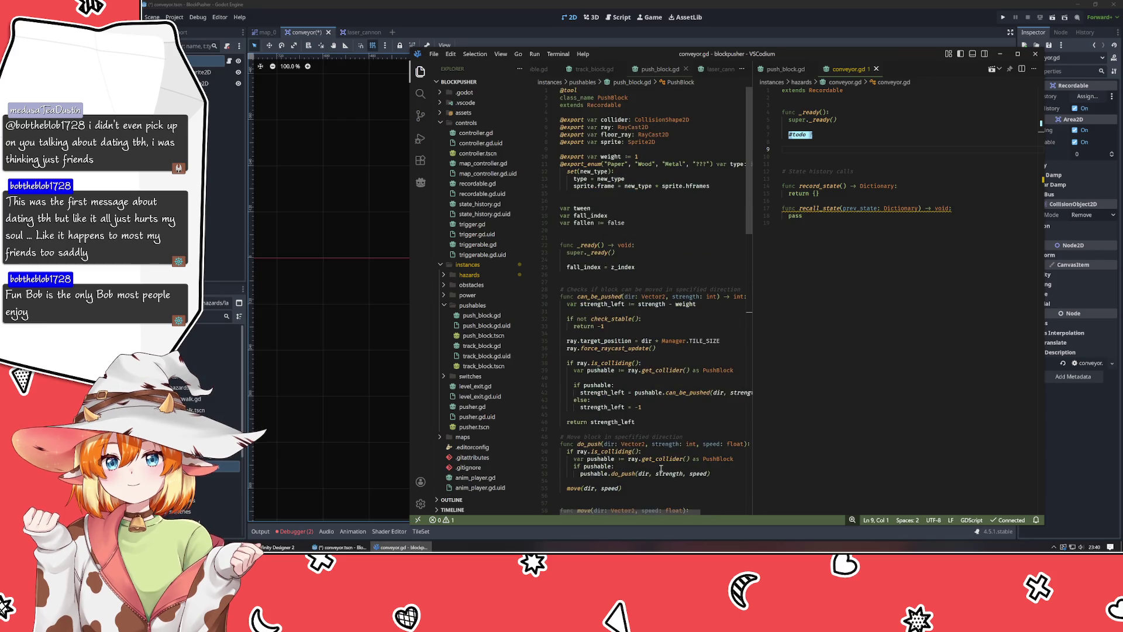
pyautogui.click(672, 273)
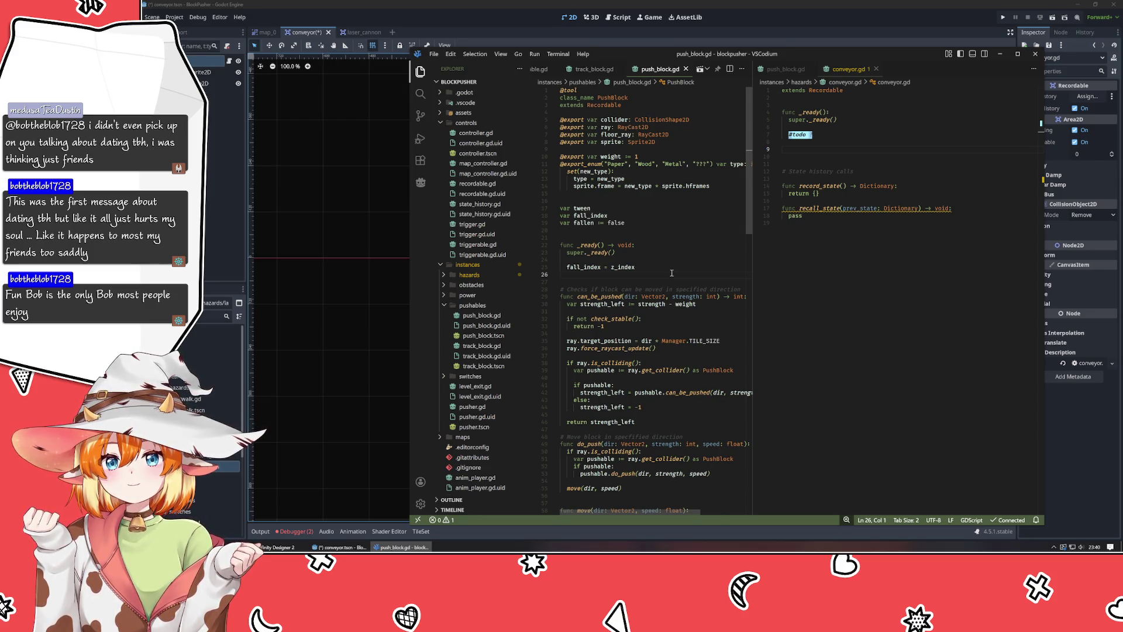
pyautogui.click(848, 151)
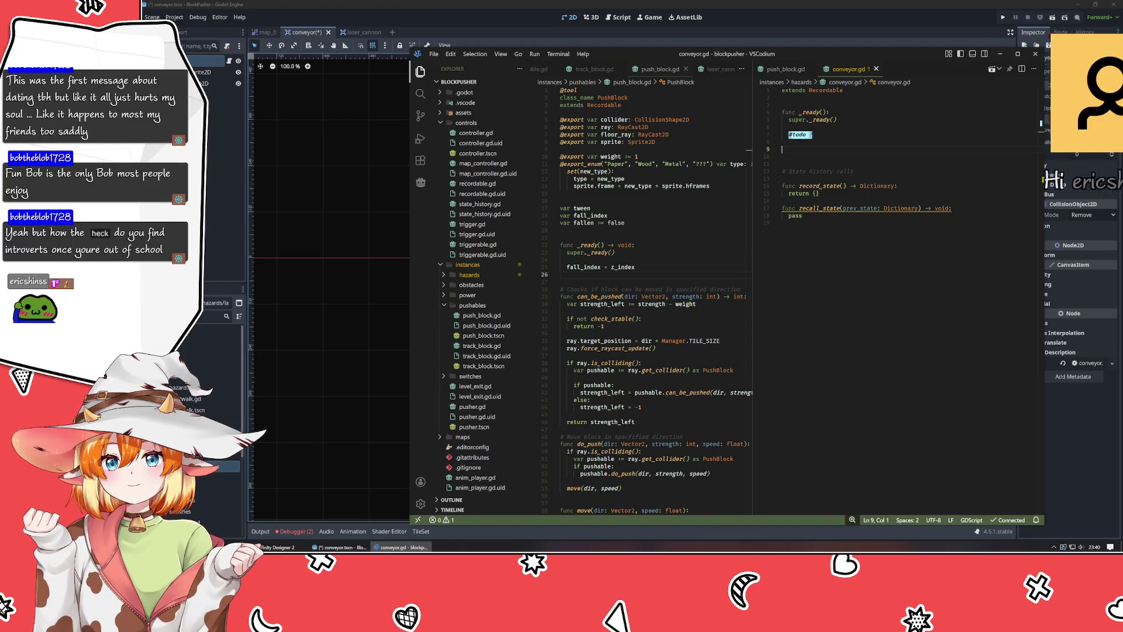
pyautogui.click(945, 304)
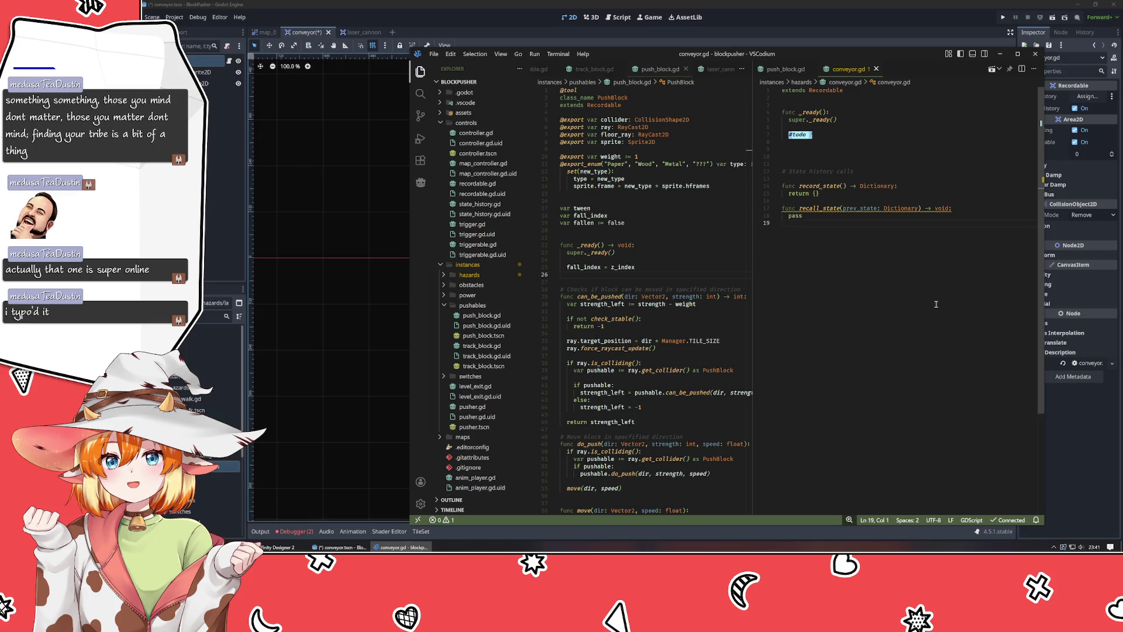
pyautogui.doubleClick(894, 169)
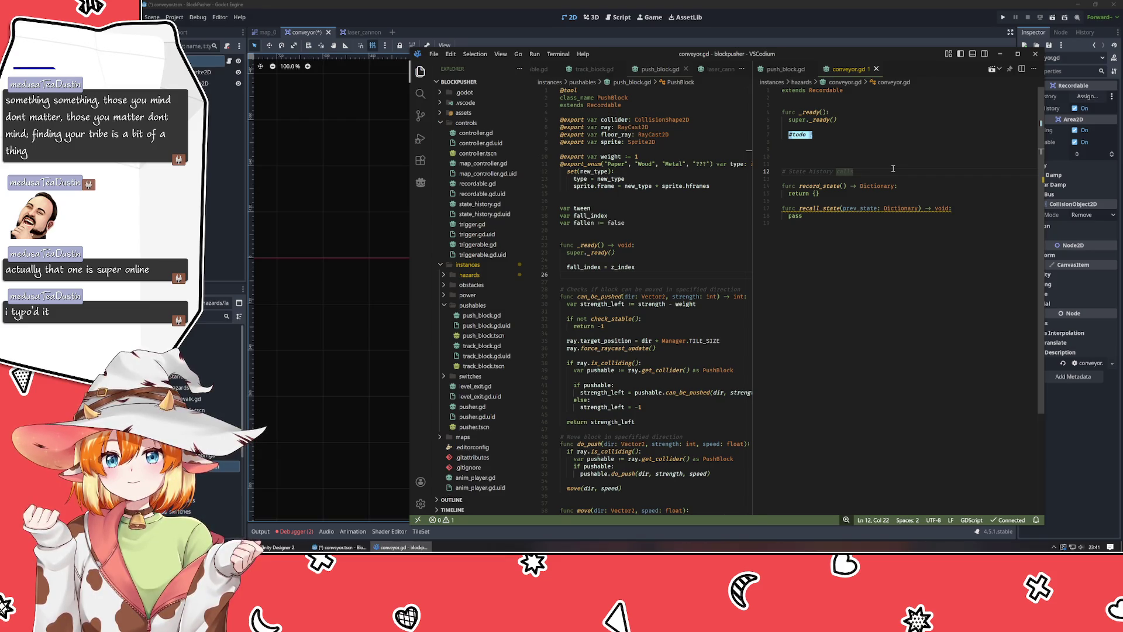
pyautogui.press('Up')
pyautogui.press('Up')
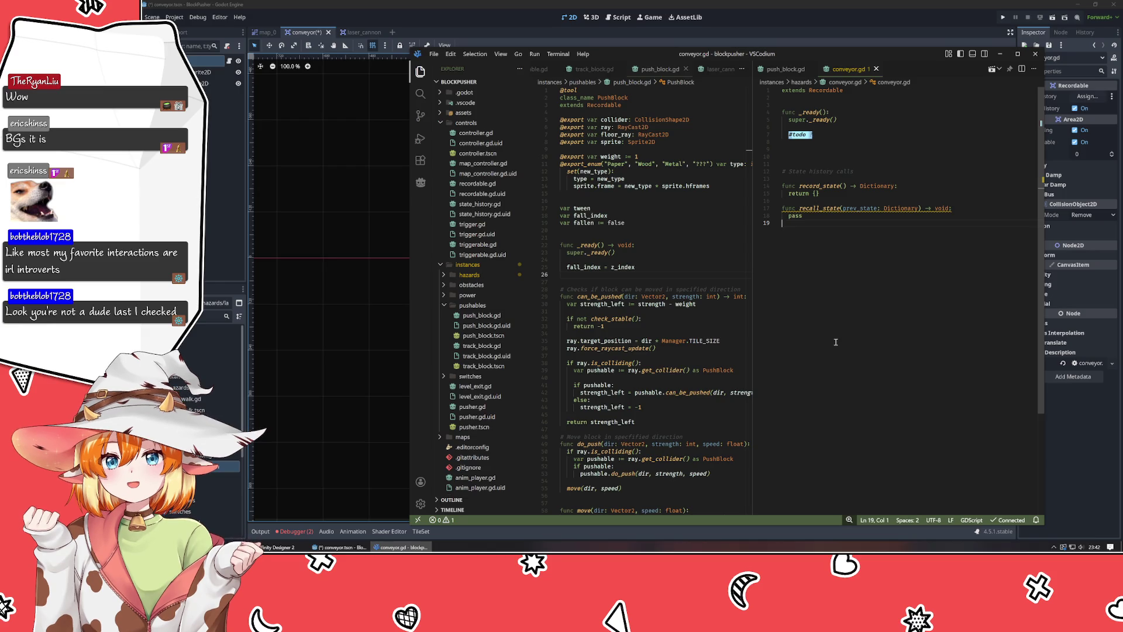
pyautogui.moveTo(830, 144)
pyautogui.mouseDown()
pyautogui.moveTo(812, 170)
pyautogui.moveTo(791, 167)
pyautogui.mouseUp()
pyautogui.click(835, 301)
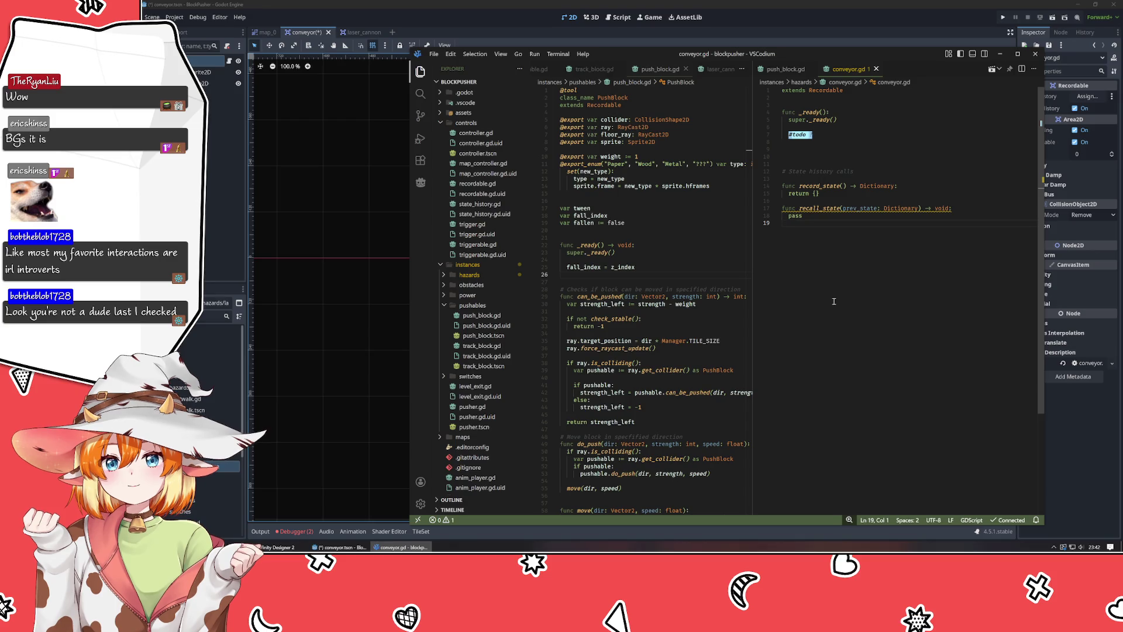
pyautogui.click(575, 231)
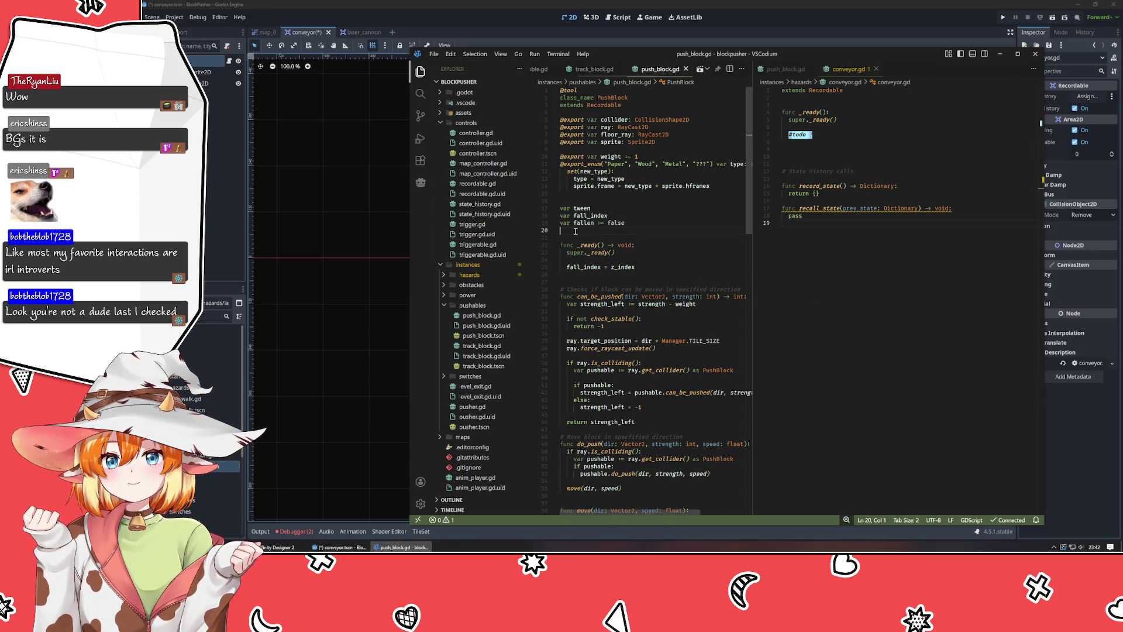
pyautogui.moveTo(571, 196); pyautogui.dragTo(560, 245)
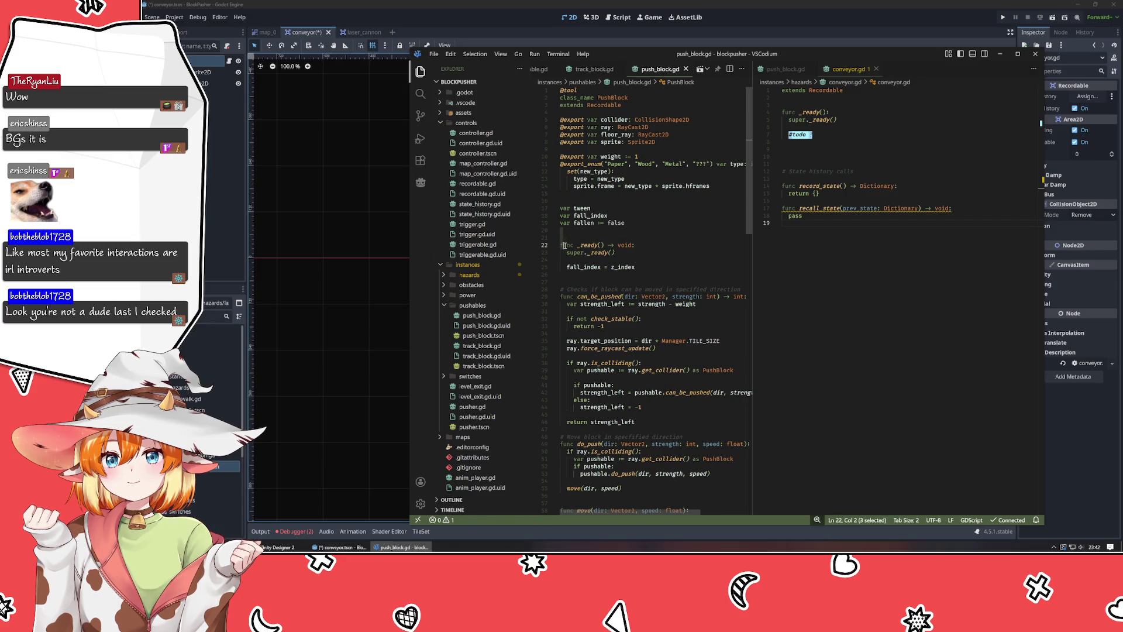
pyautogui.click(865, 344)
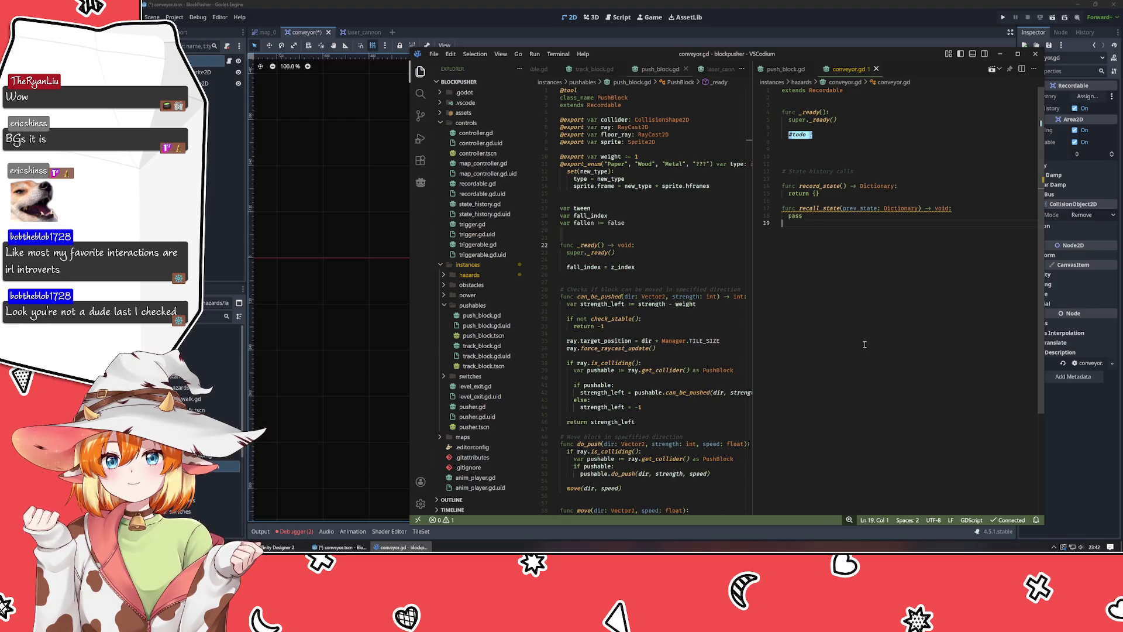
pyautogui.moveTo(794, 148); pyautogui.dragTo(784, 171)
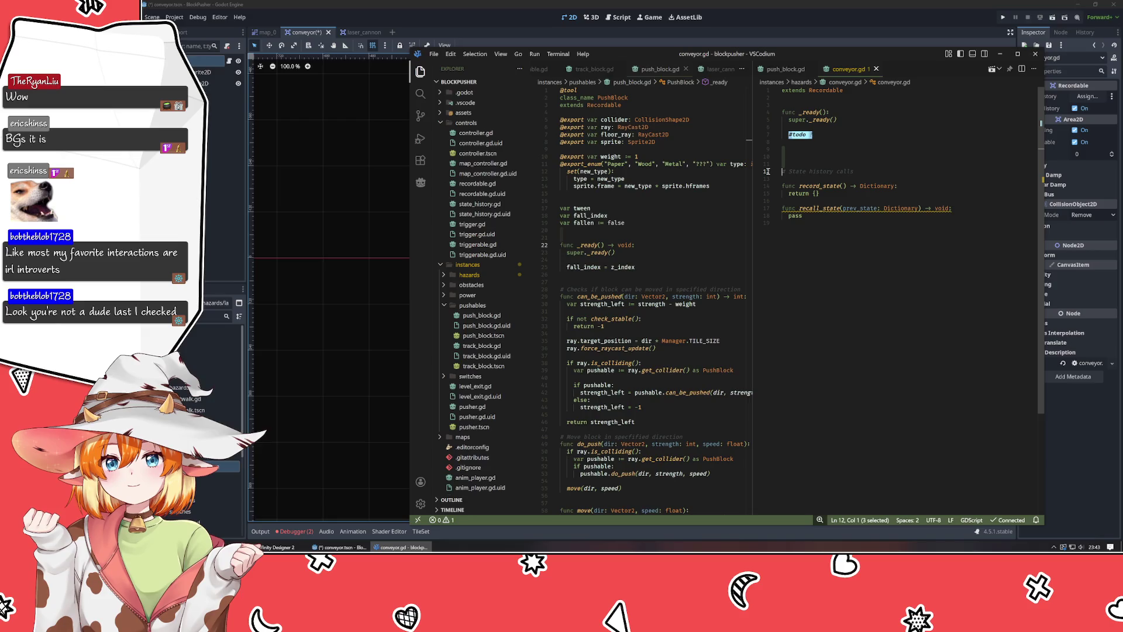
pyautogui.moveTo(770, 171); pyautogui.dragTo(773, 172)
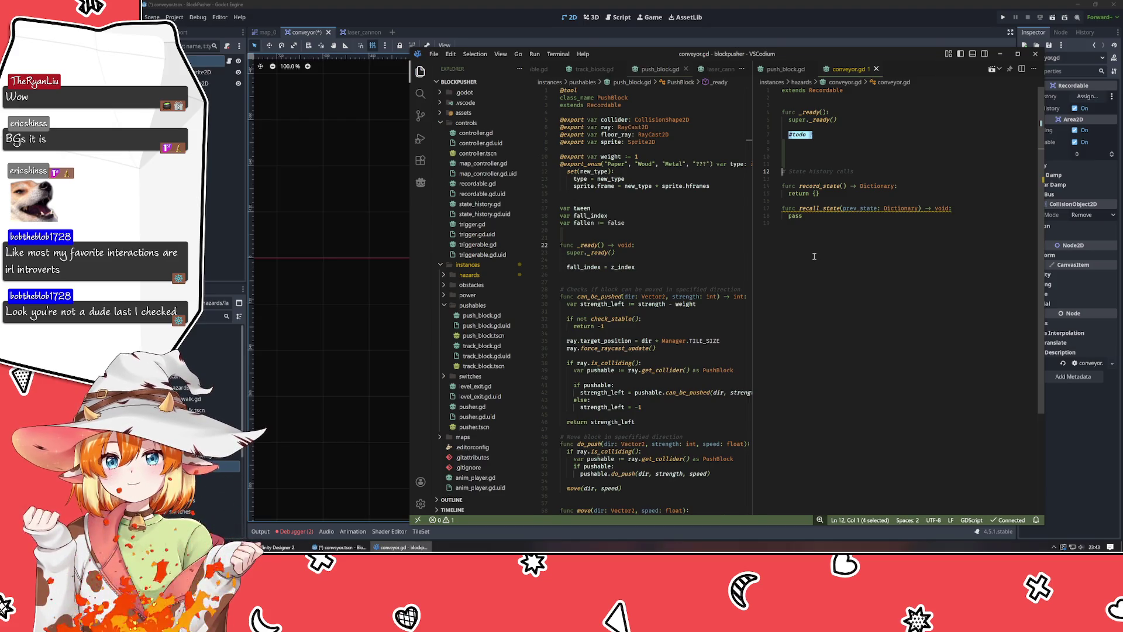
pyautogui.click(854, 282)
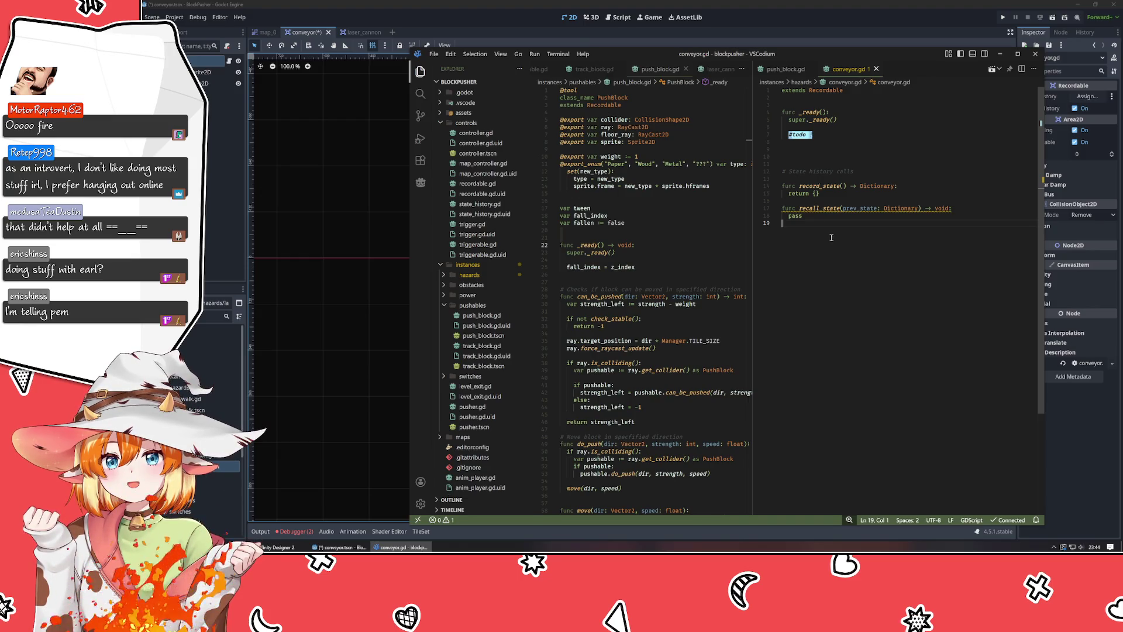
pyautogui.click(647, 276)
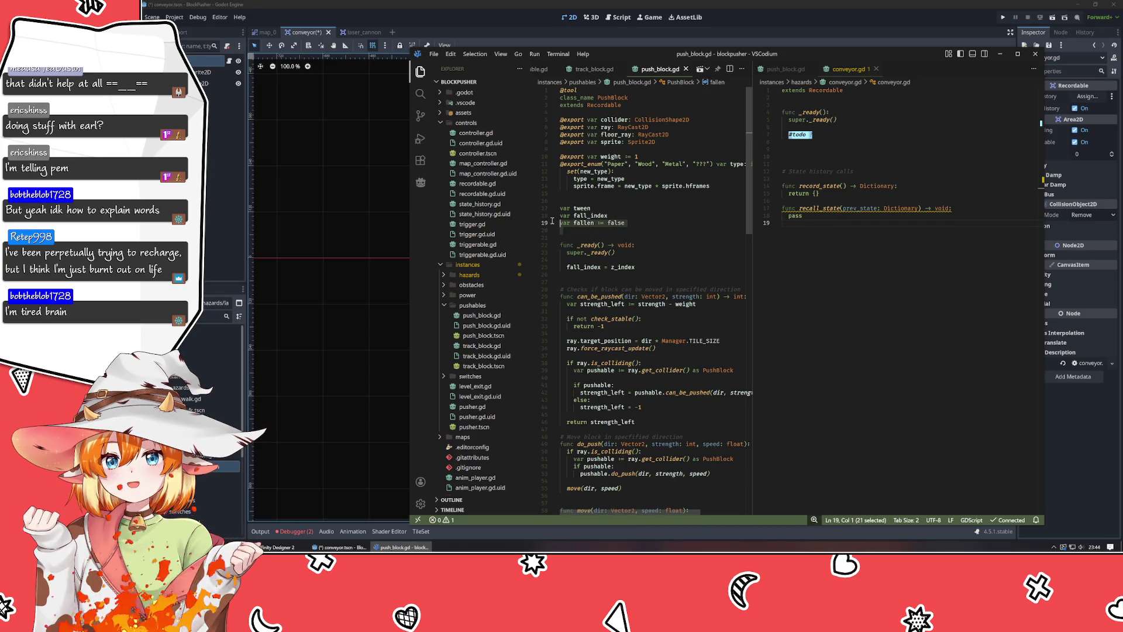
pyautogui.moveTo(590, 240)
pyautogui.mouseDown()
pyautogui.moveTo(585, 275)
pyautogui.moveTo(560, 250)
pyautogui.moveTo(630, 275)
pyautogui.moveTo(585, 257)
pyautogui.moveTo(564, 241)
pyautogui.moveTo(571, 233)
pyautogui.moveTo(561, 246)
pyautogui.mouseUp()
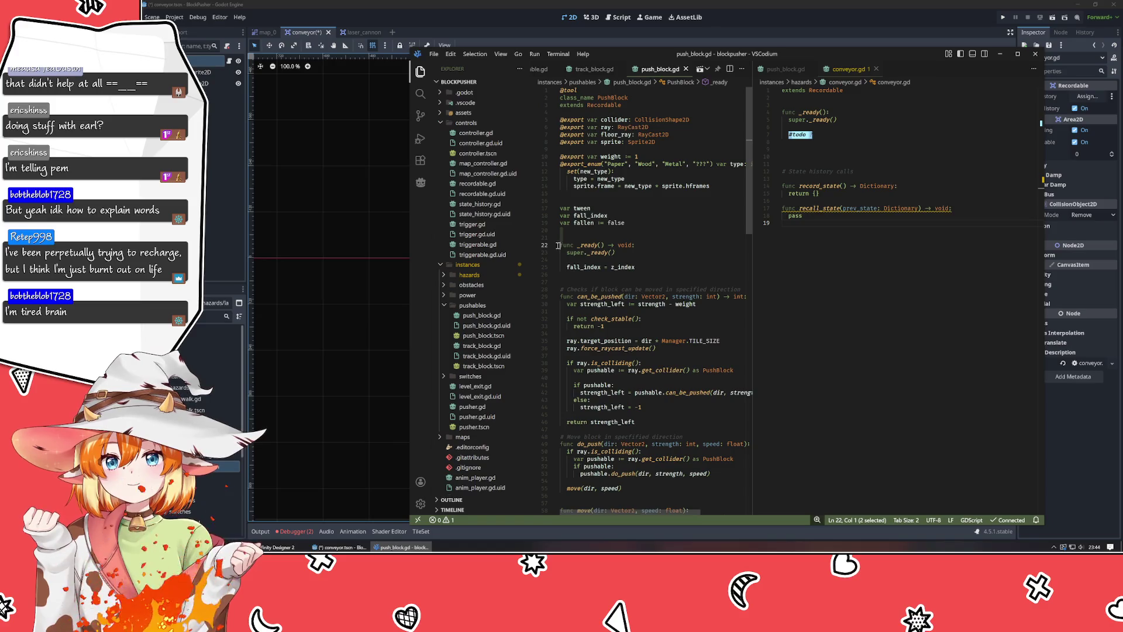
pyautogui.moveTo(611, 275); pyautogui.dragTo(612, 282)
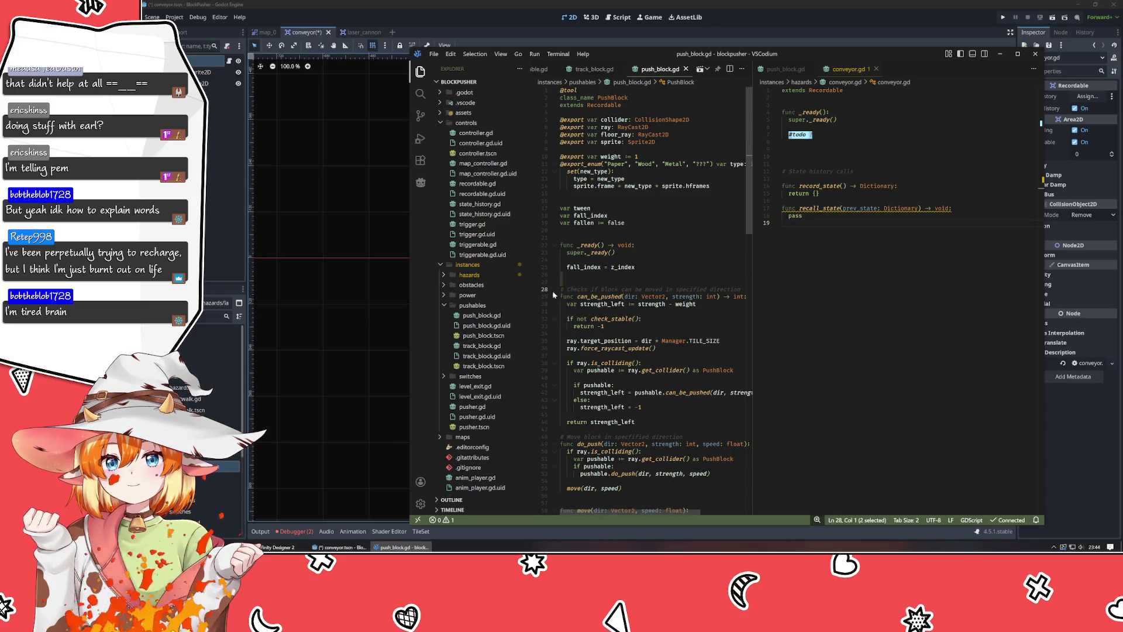
pyautogui.click(623, 282)
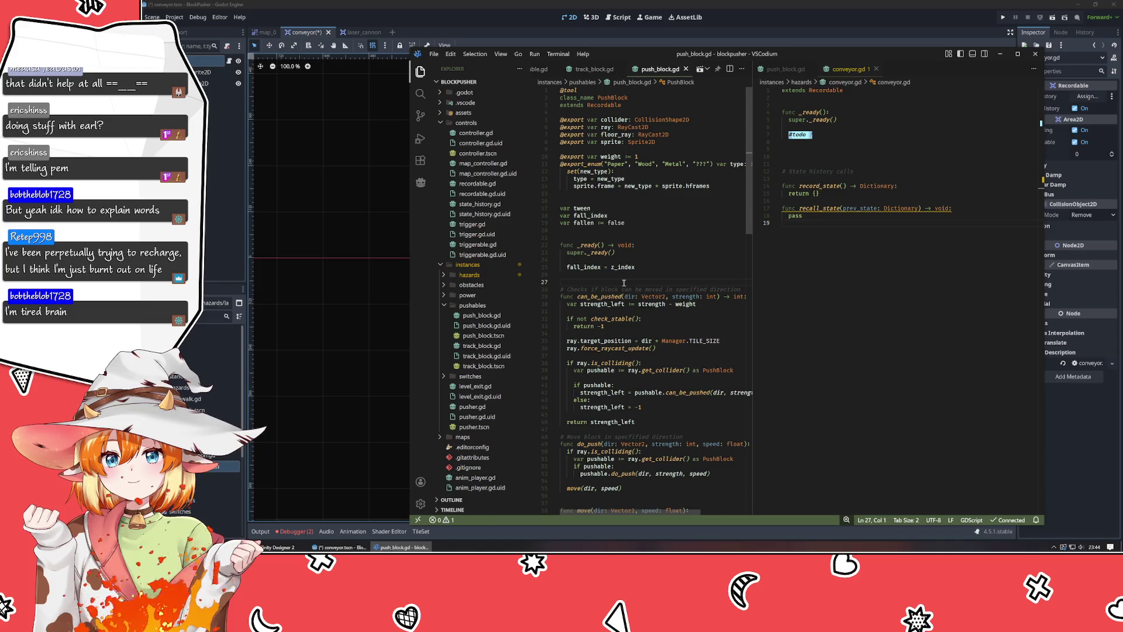
pyautogui.click(980, 371)
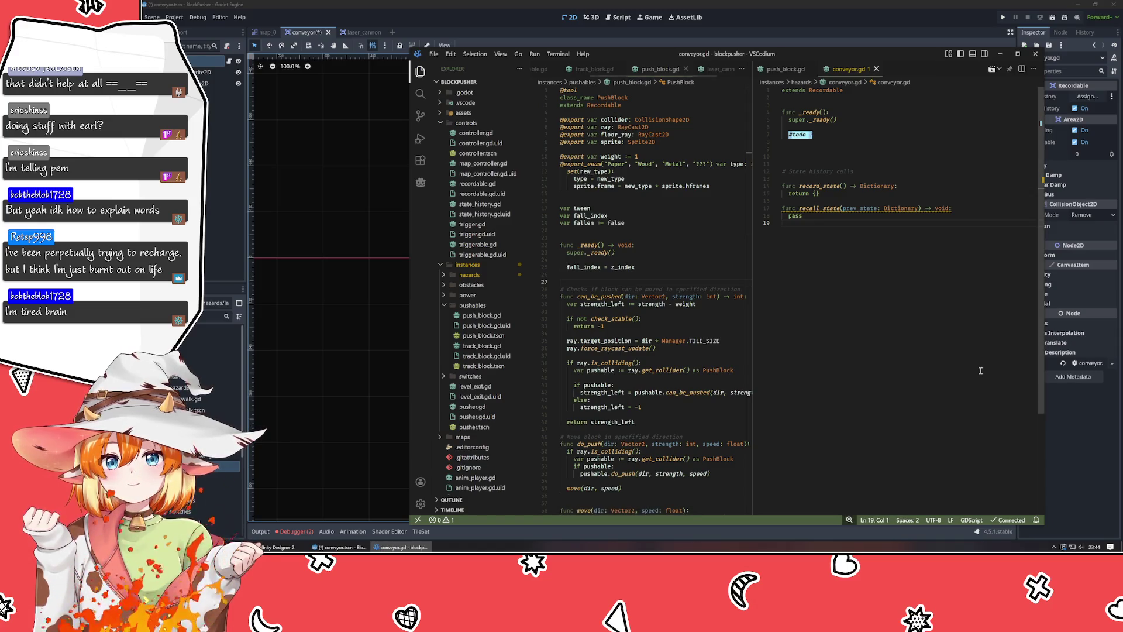
pyautogui.click(916, 147)
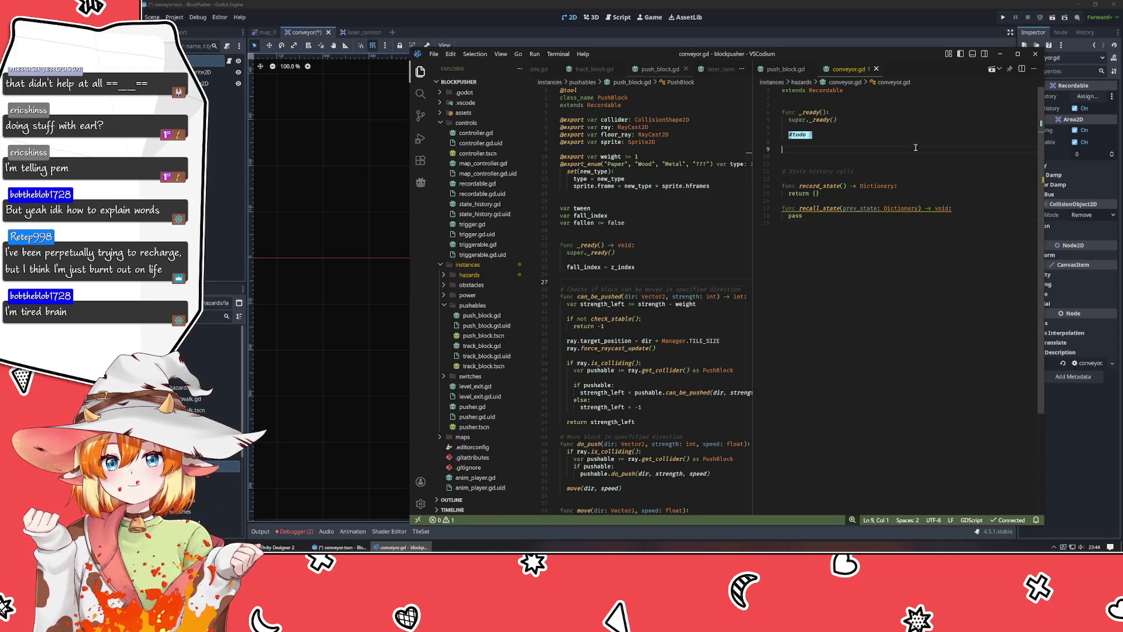
pyautogui.click(911, 334)
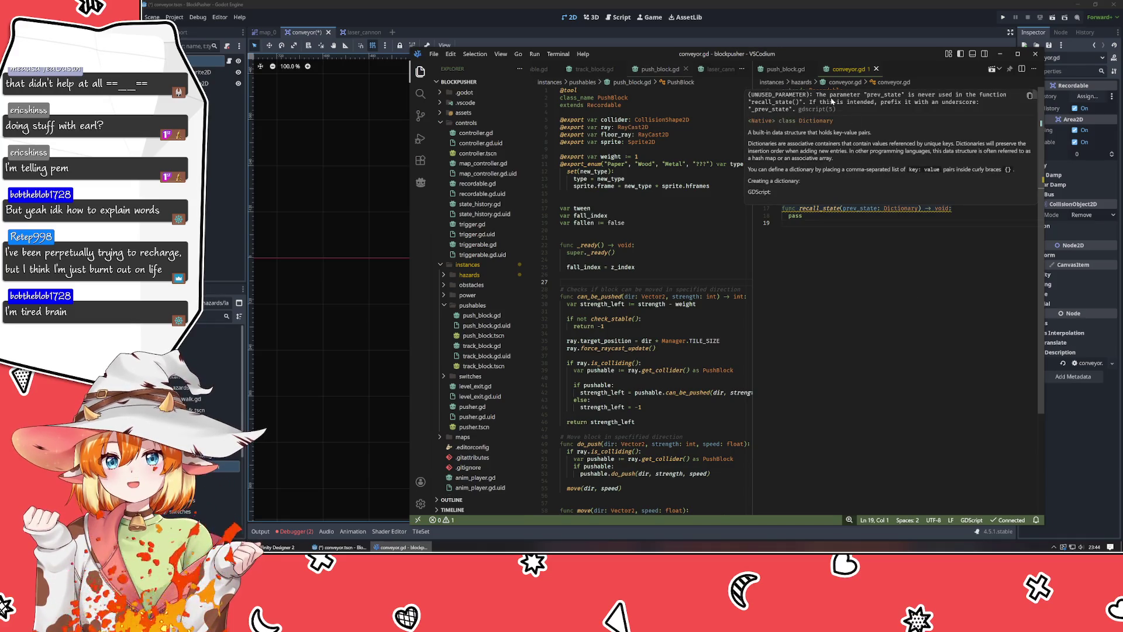
pyautogui.click(816, 100)
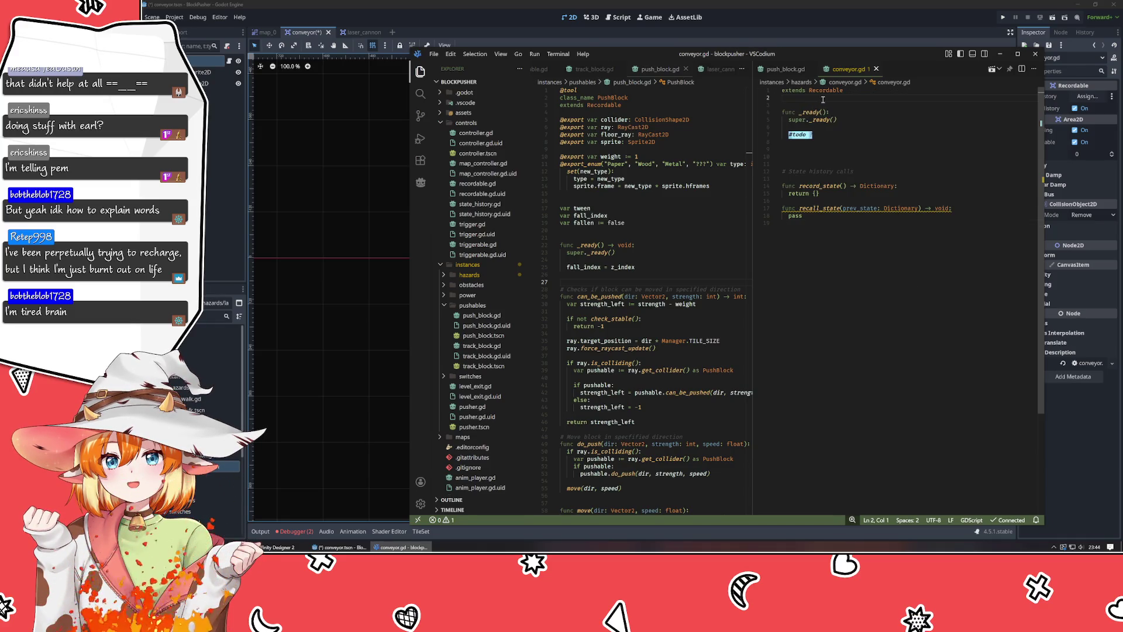
pyautogui.press('Return')
pyautogui.write('@export va')
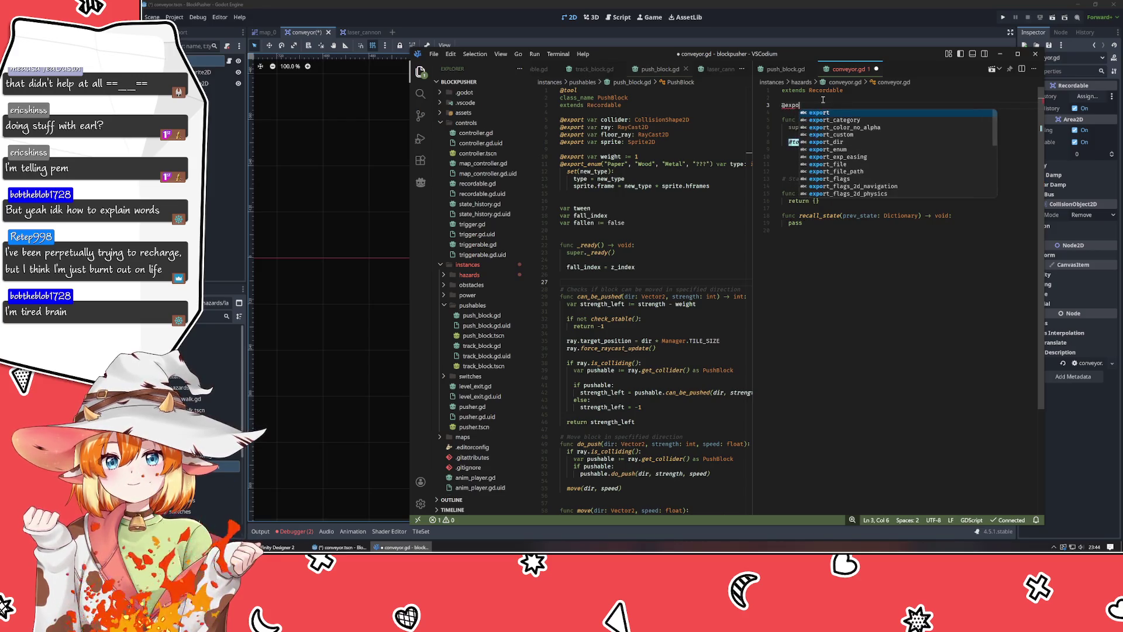
pyautogui.write('r ')
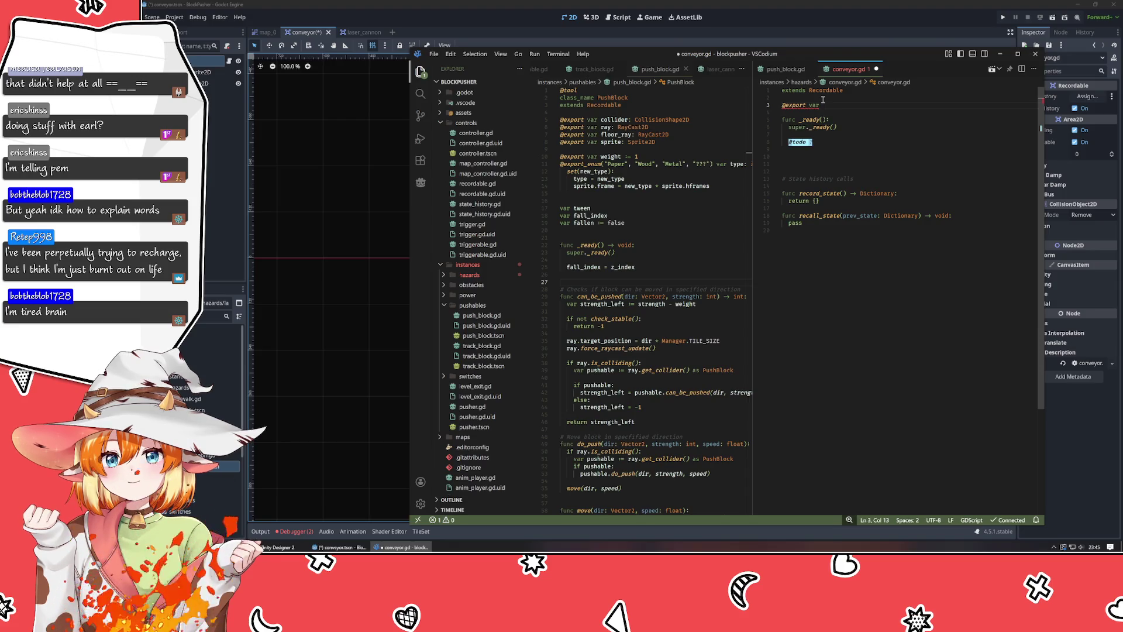
pyautogui.write('active:')
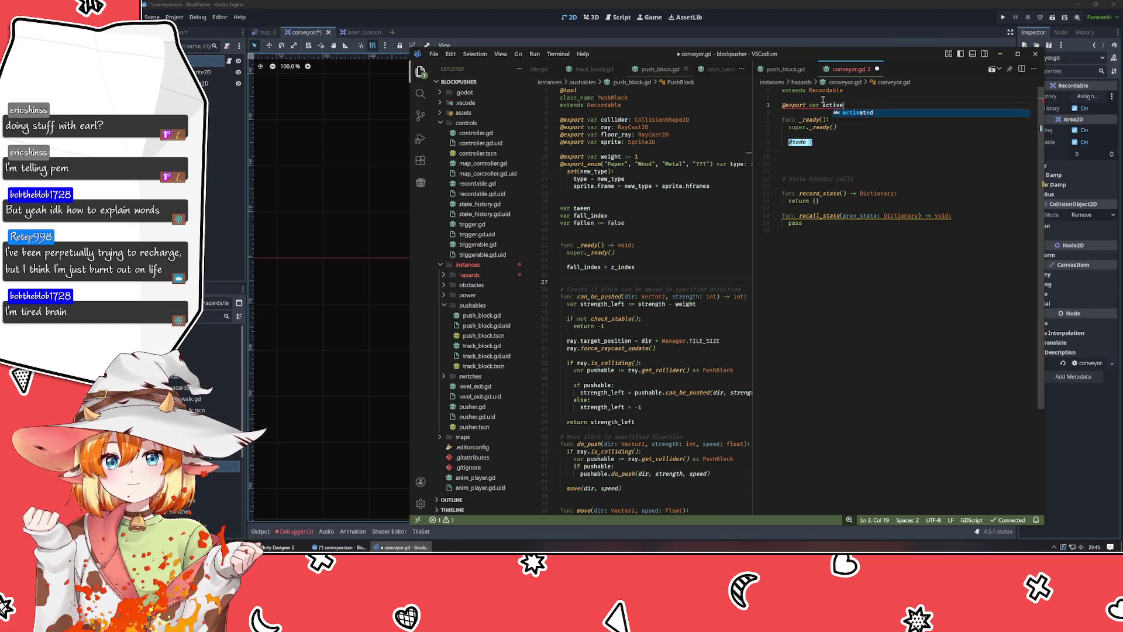
pyautogui.write(' bool = ')
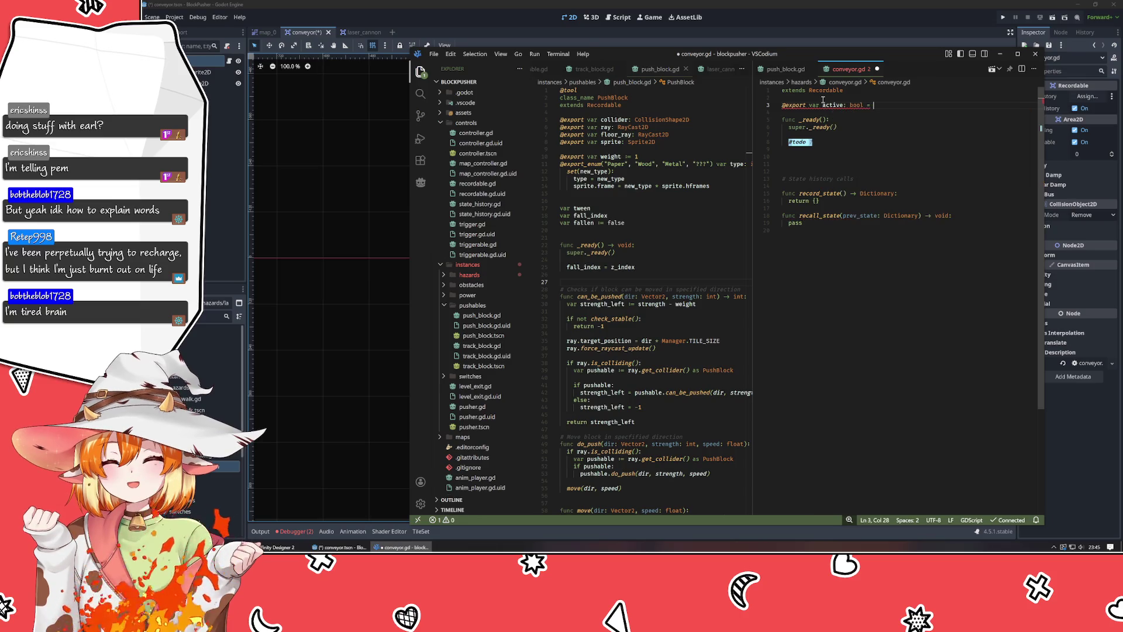
pyautogui.write('true')
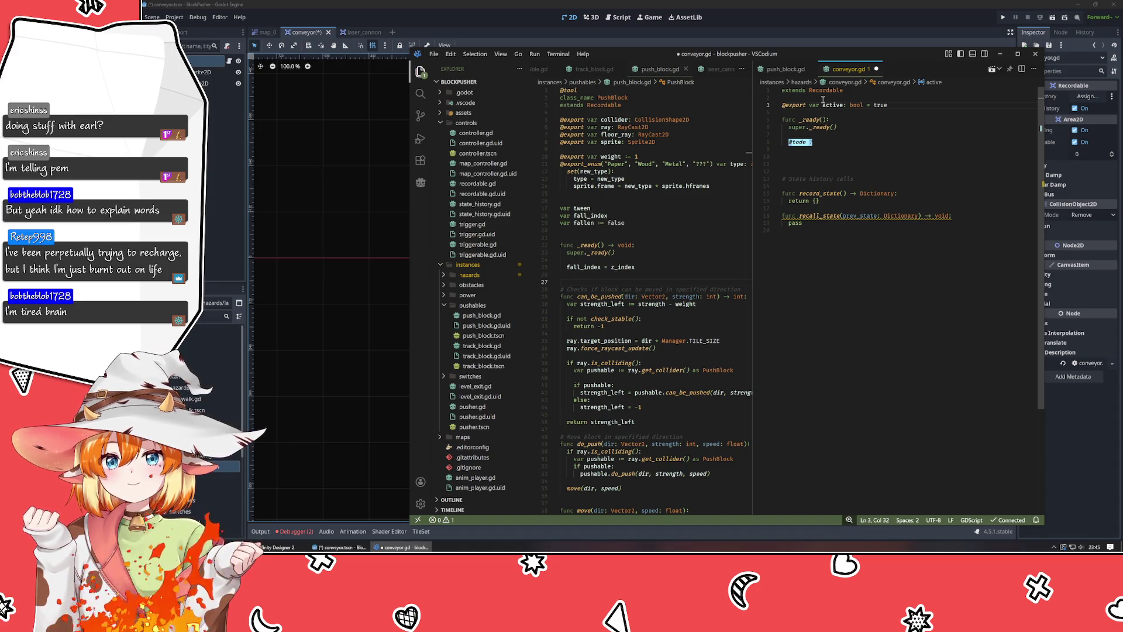
pyautogui.press('Left')
pyautogui.press('Left')
pyautogui.press('Left')
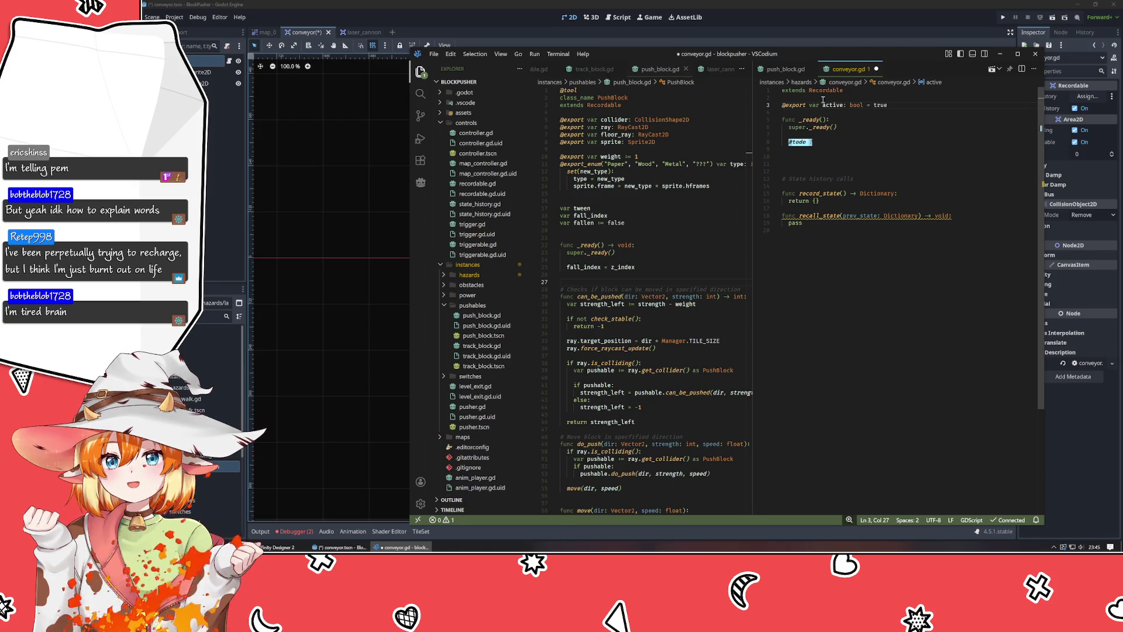
pyautogui.press('End')
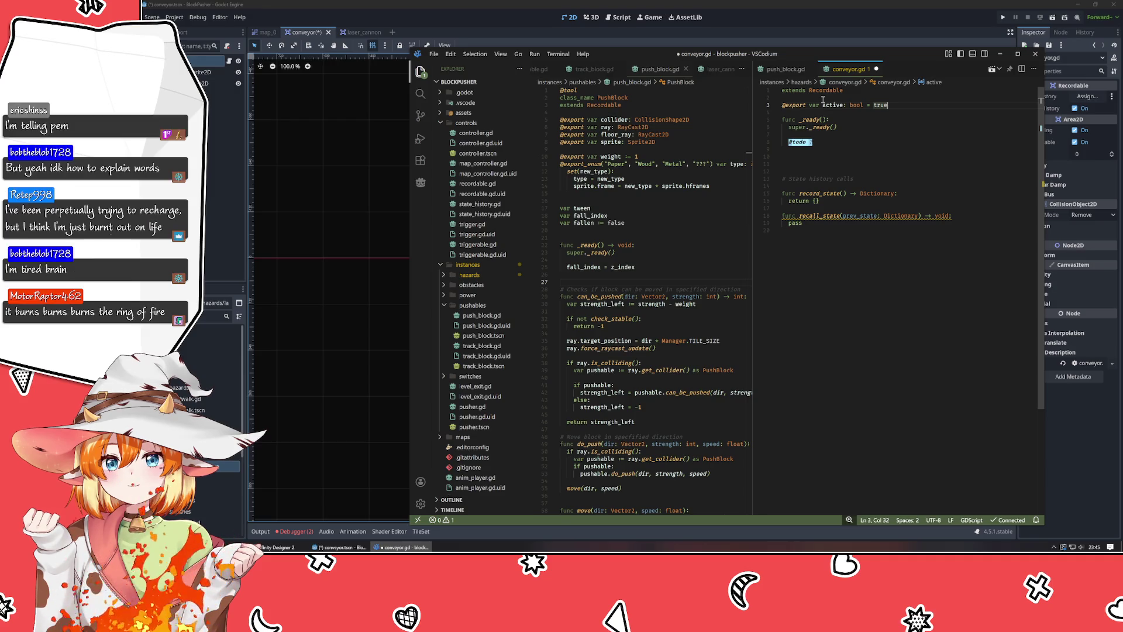
pyautogui.press('Return')
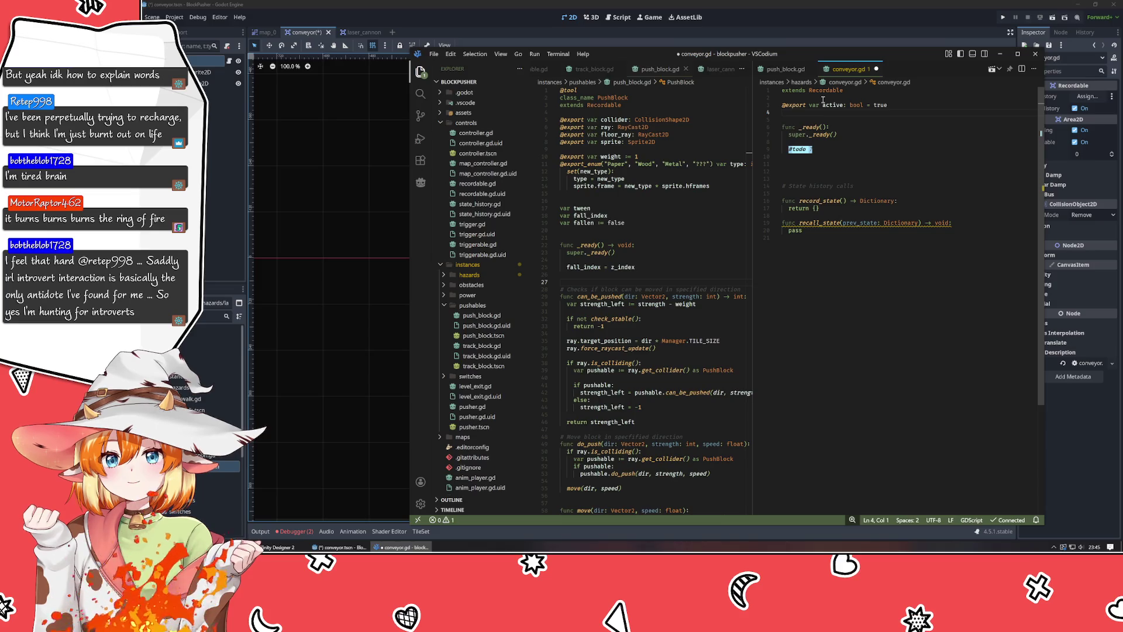
pyautogui.hotkey('ctrl', 's')
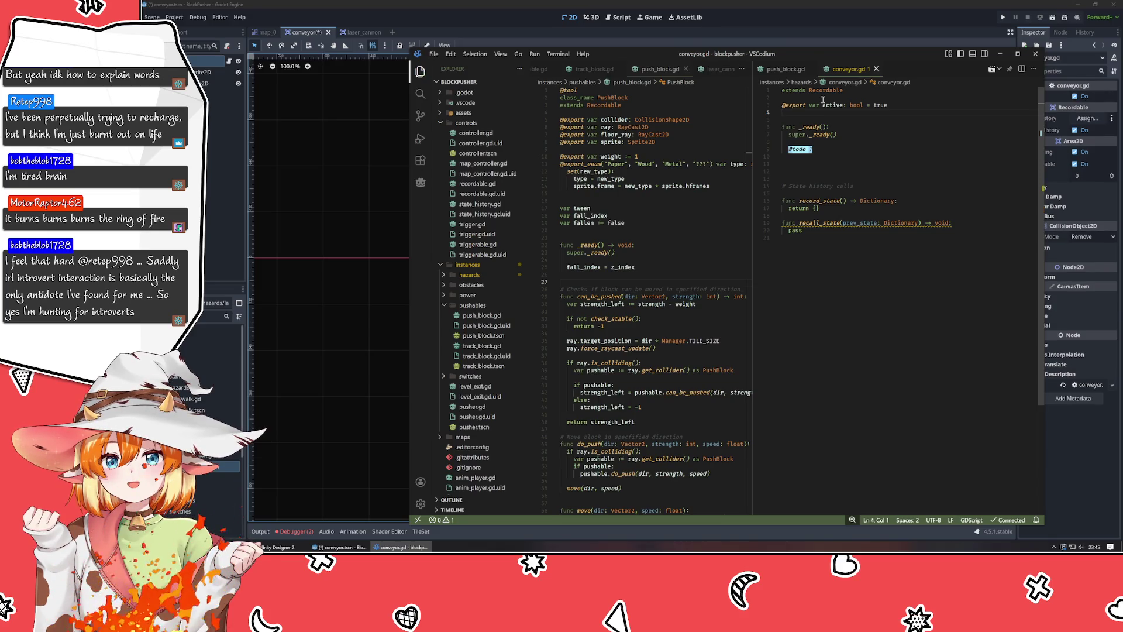
# Step: Start an 'if active:' block in _ready referencing asprite
pyautogui.press('Down')
pyautogui.press('Down')
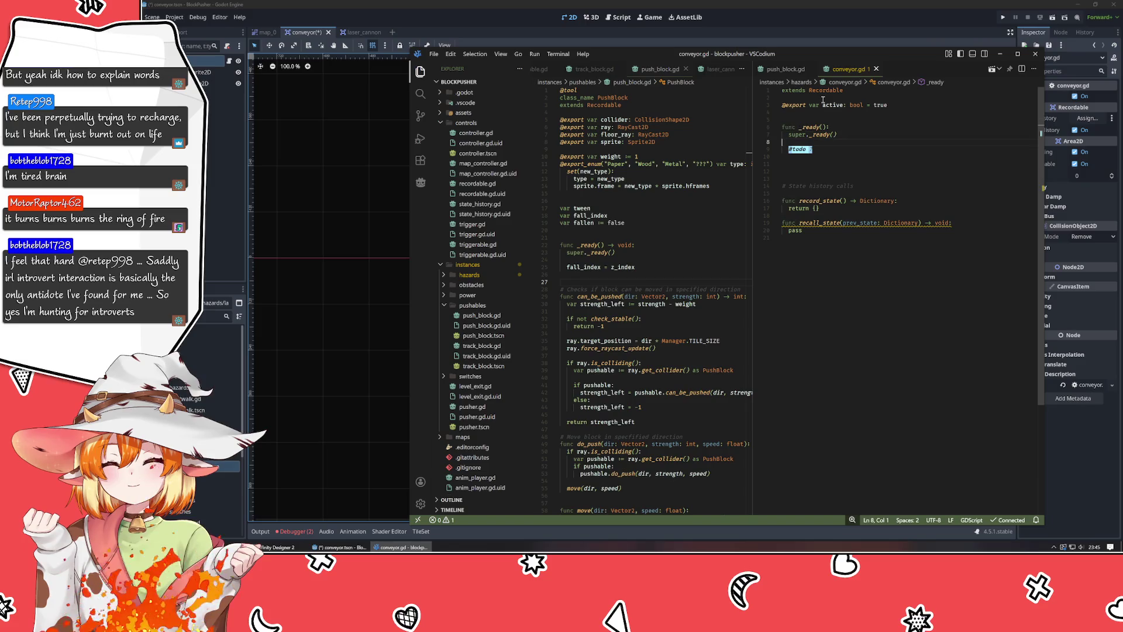
pyautogui.press('Return')
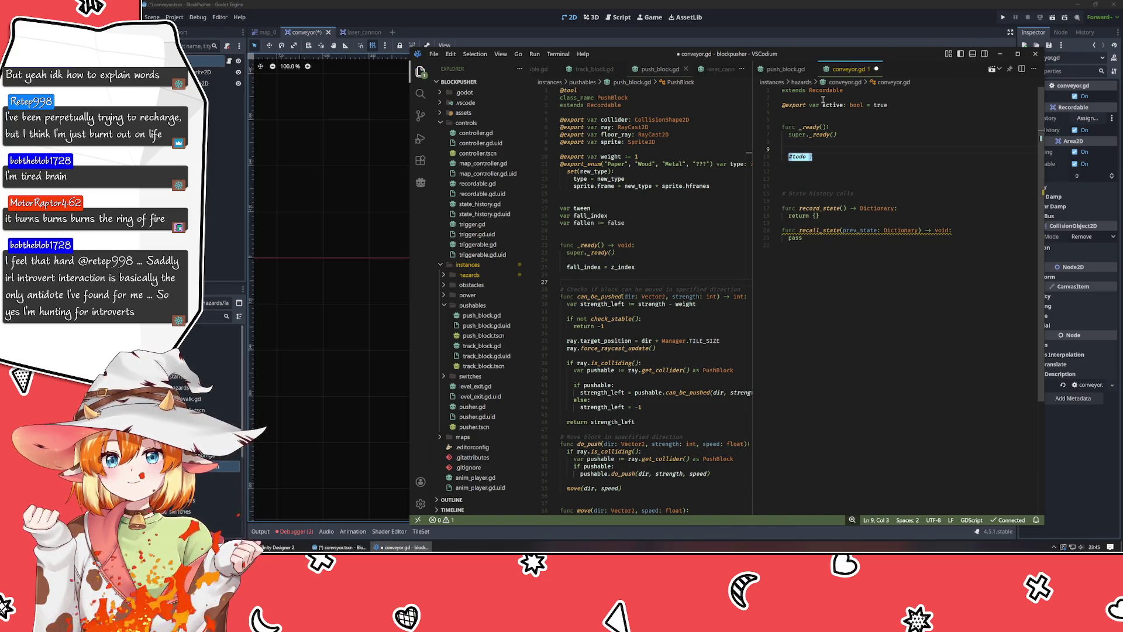
pyautogui.write('f active:')
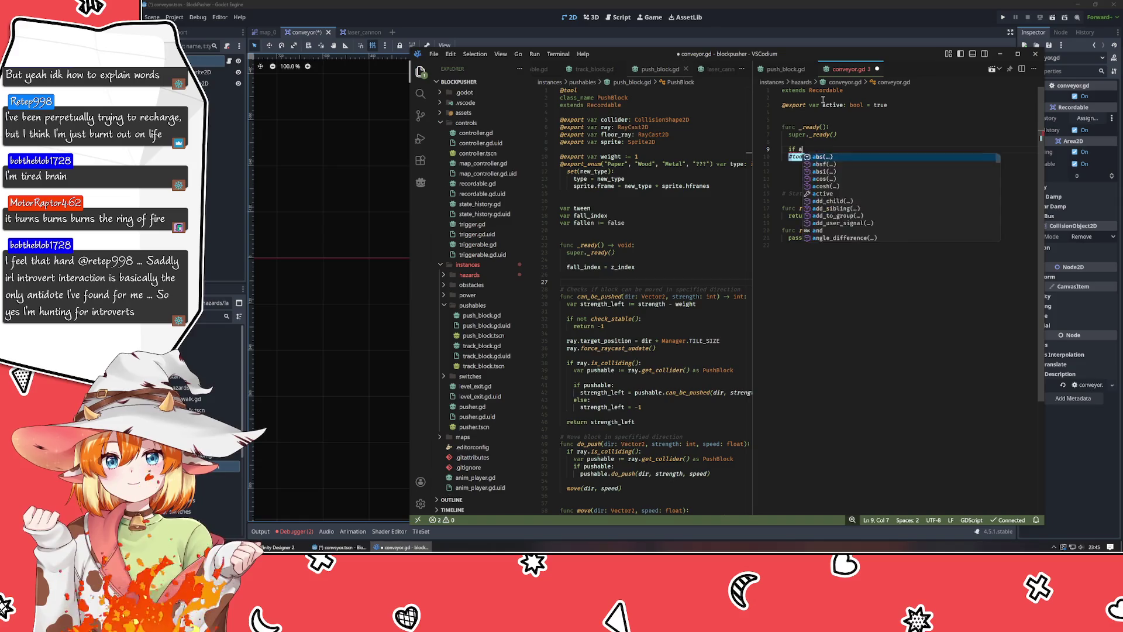
pyautogui.press('Return')
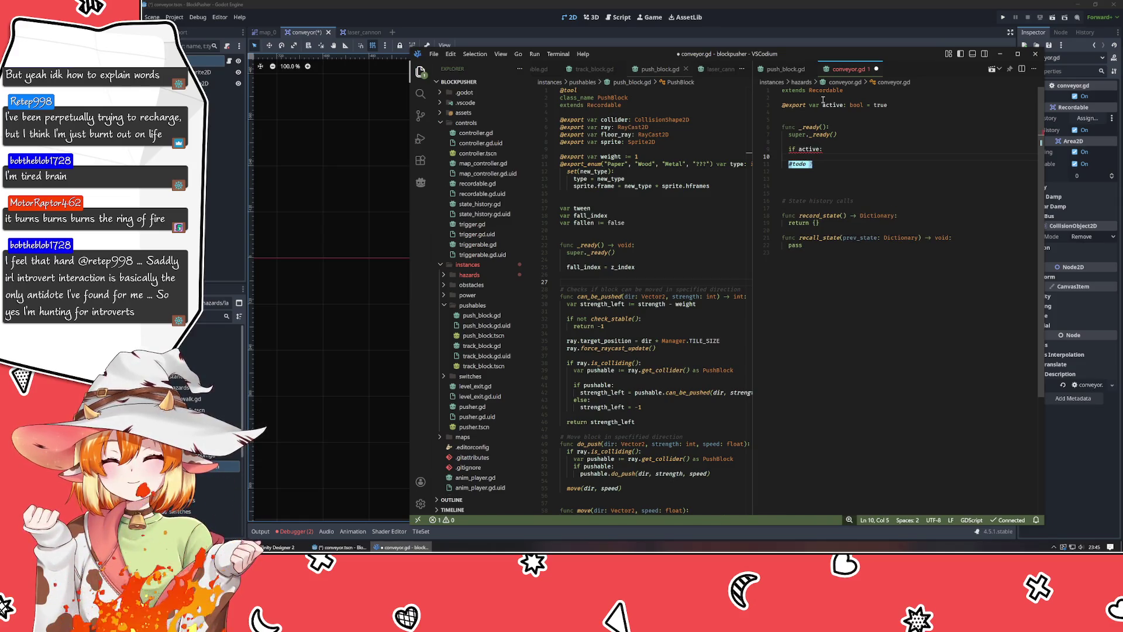
pyautogui.write('sprite.')
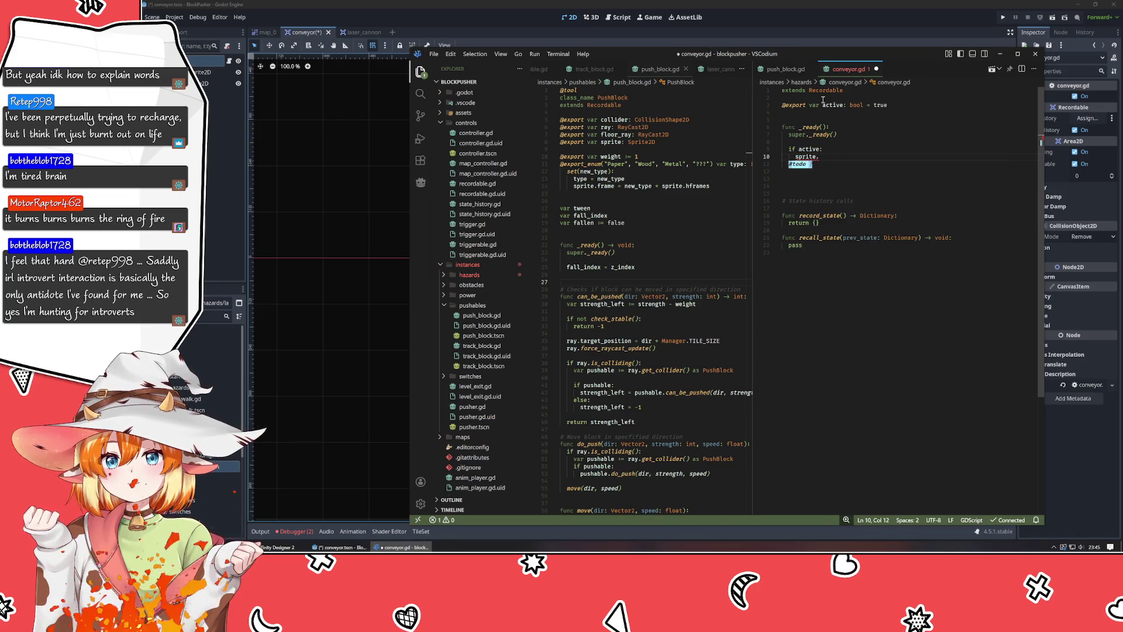
pyautogui.press('Home')
pyautogui.write('a')
pyautogui.press('Escape')
pyautogui.press('Up')
pyautogui.press('Up')
pyautogui.press('Up')
pyautogui.click(823, 97)
pyautogui.press('Return')
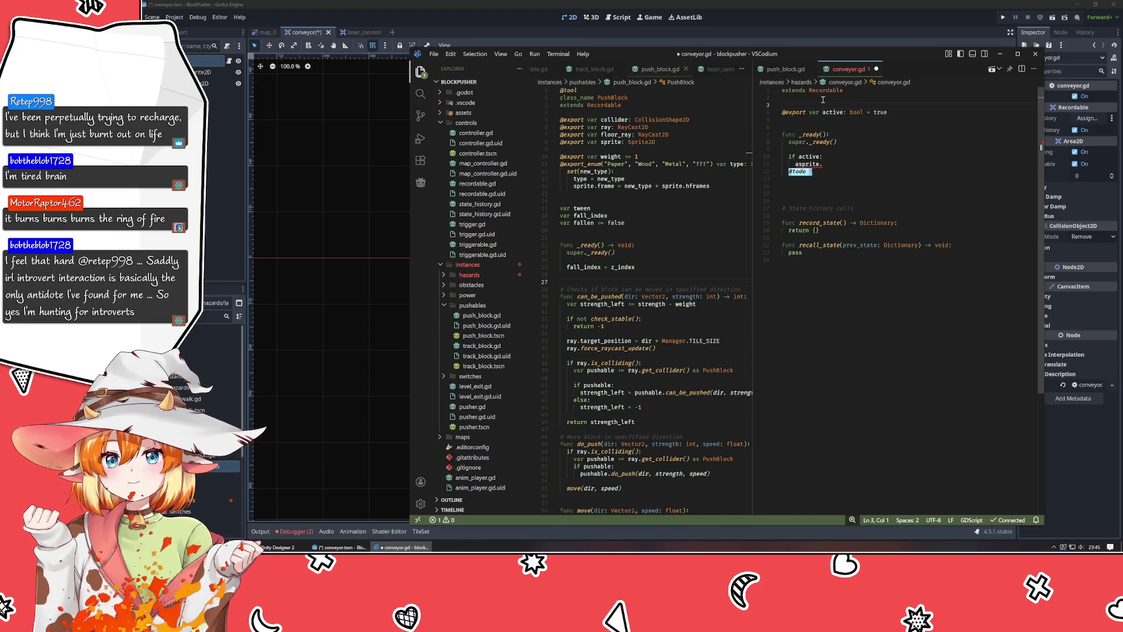
pyautogui.write('export var ')
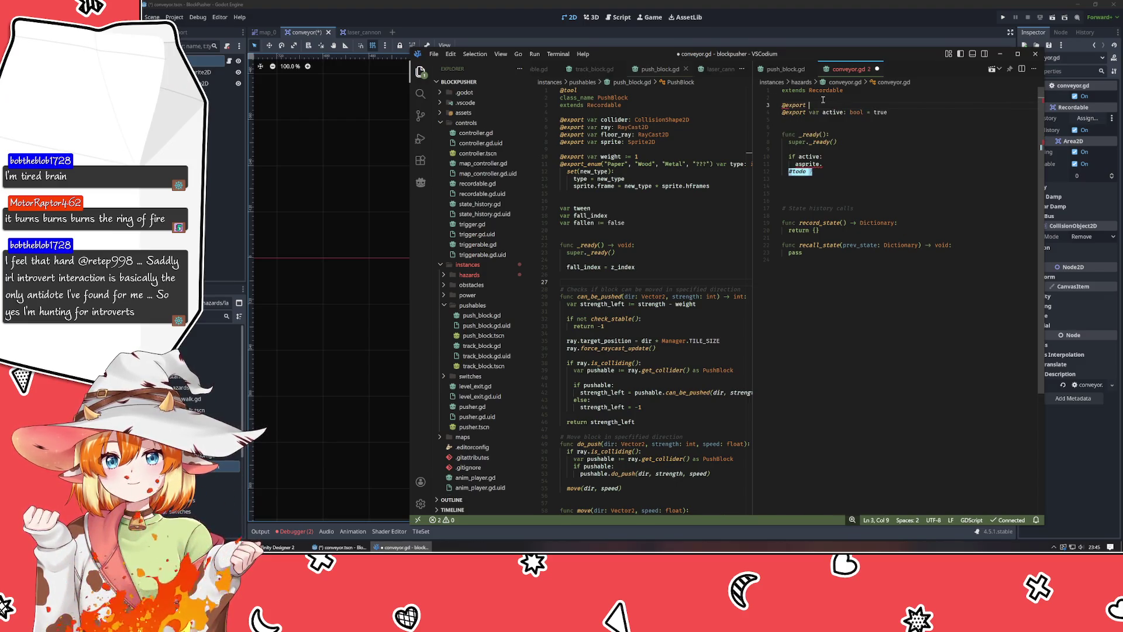
pyautogui.write('asprite: An')
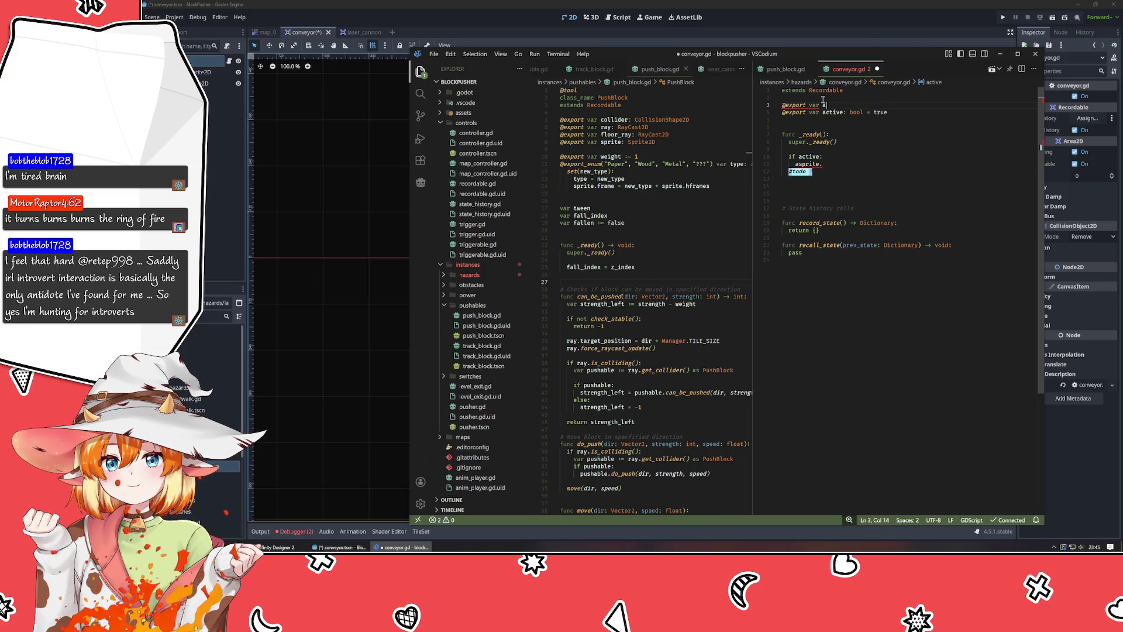
pyautogui.write('imatedS')
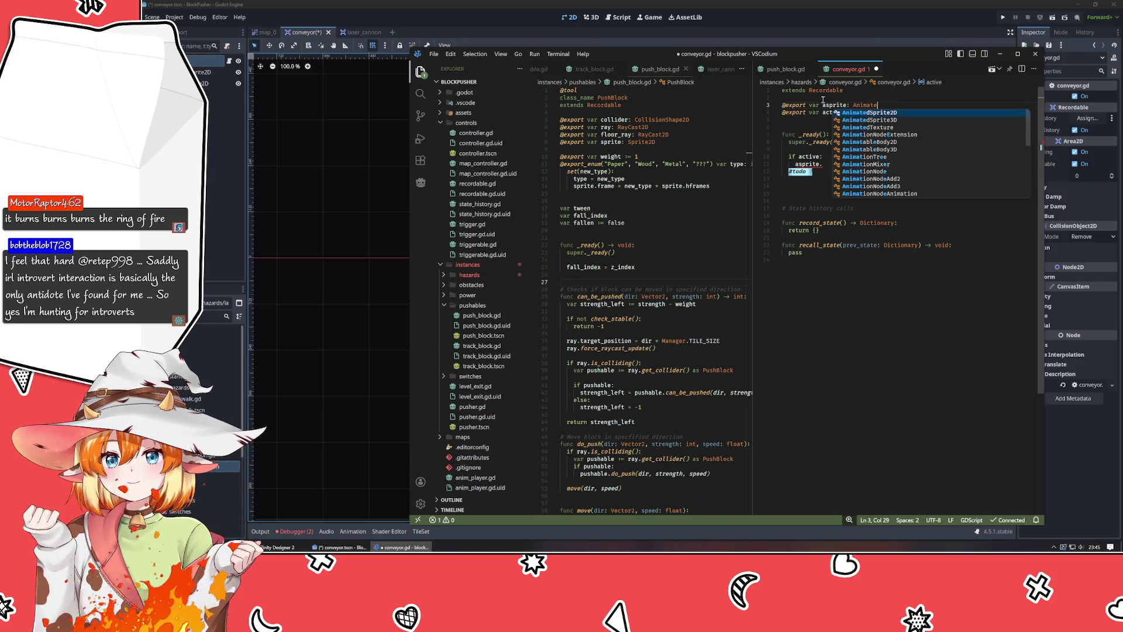
pyautogui.press('Return')
# Step: Finish the line as 'asprite.play()' inside the if block and save conveyor.gd
pyautogui.press('Down')
pyautogui.press('Down')
pyautogui.press('Down')
pyautogui.press('Down')
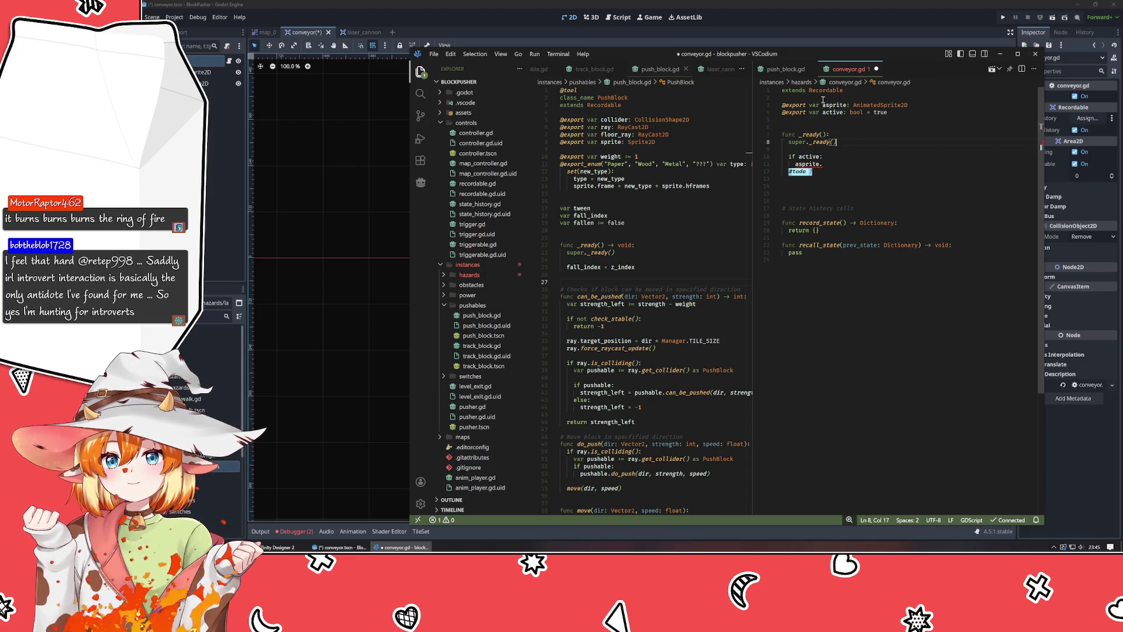
pyautogui.write('pla')
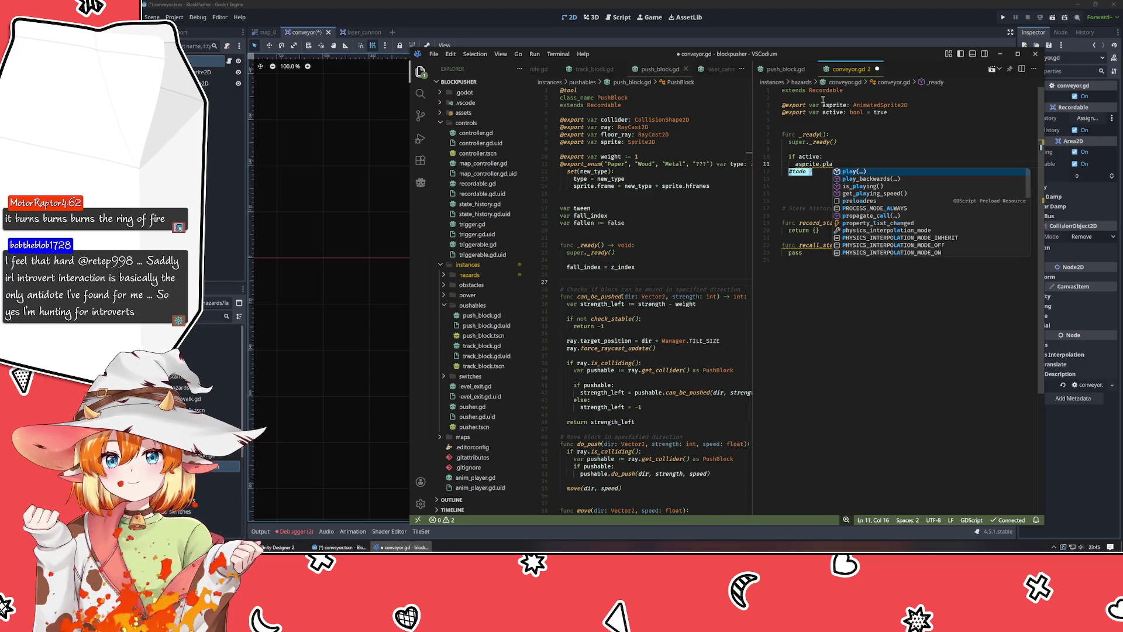
pyautogui.press('Return')
pyautogui.write(')')
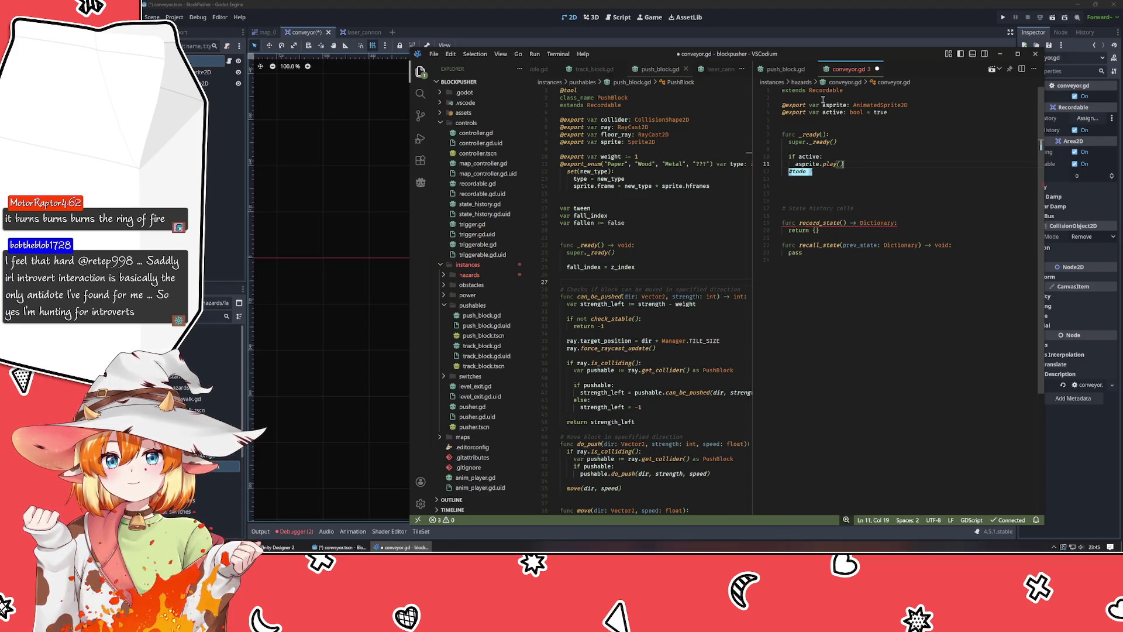
pyautogui.moveTo(827, 165)
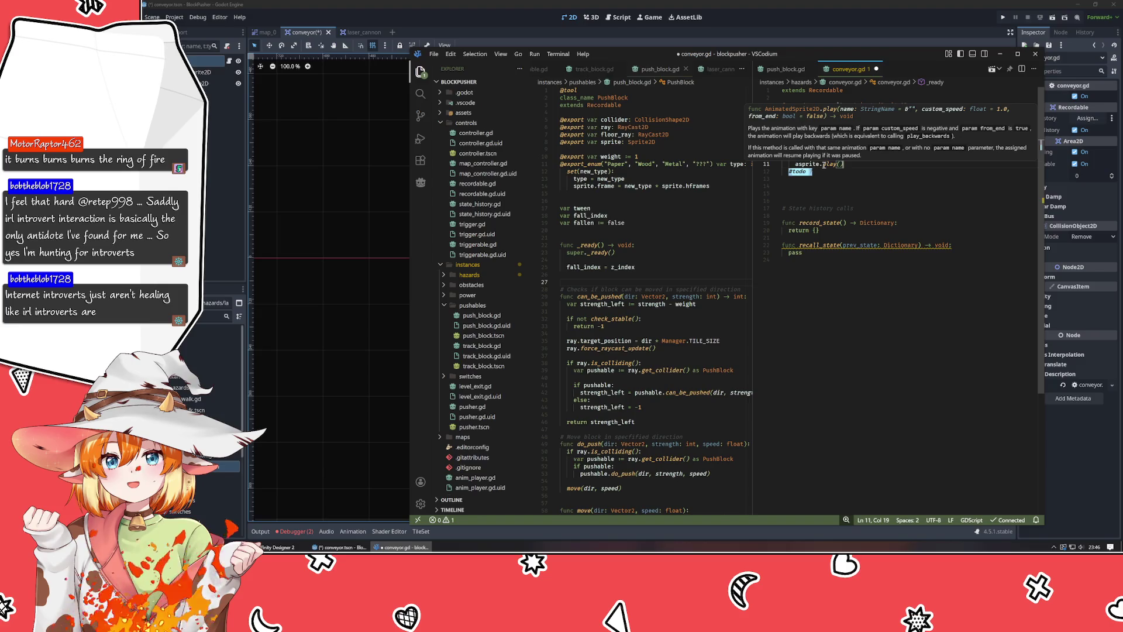
pyautogui.click(844, 196)
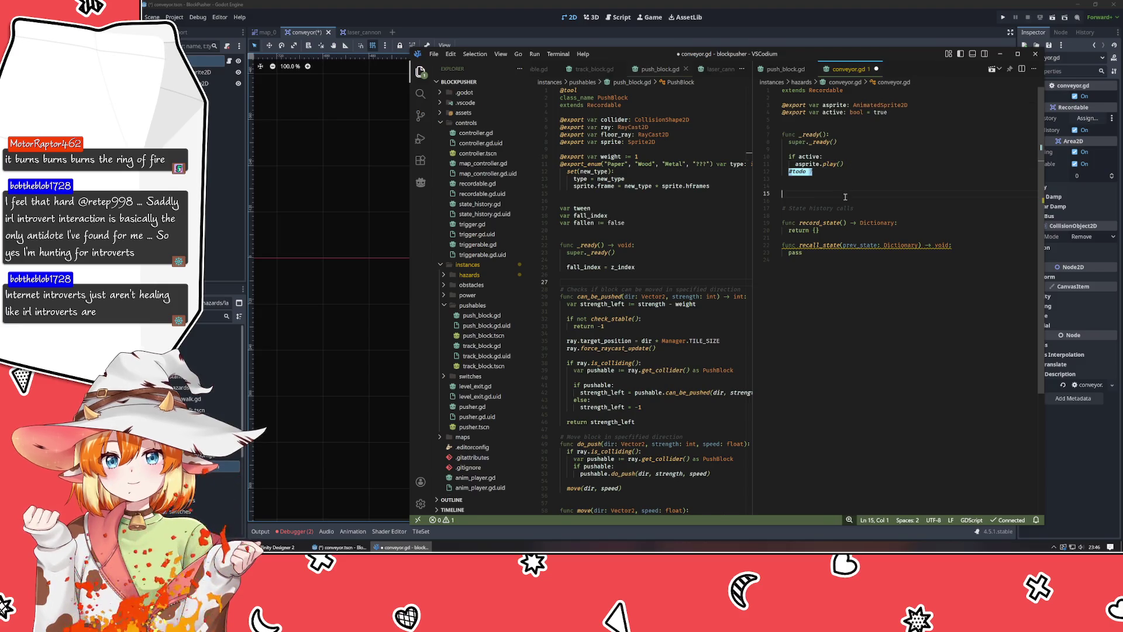
pyautogui.moveTo(826, 162)
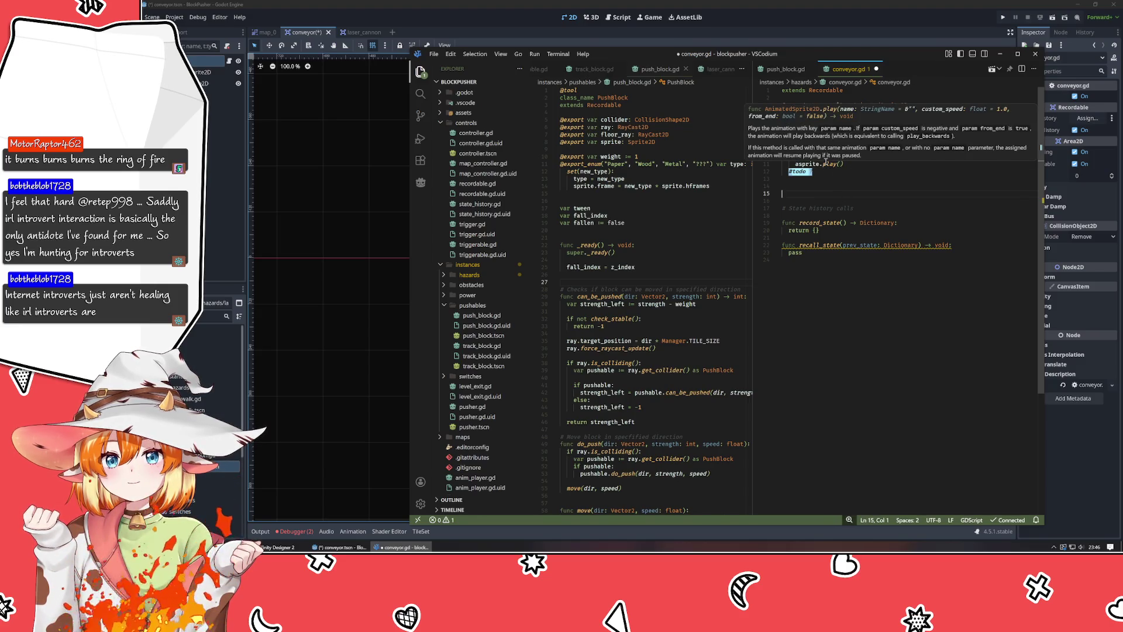
pyautogui.hotkey('ctrl', 's')
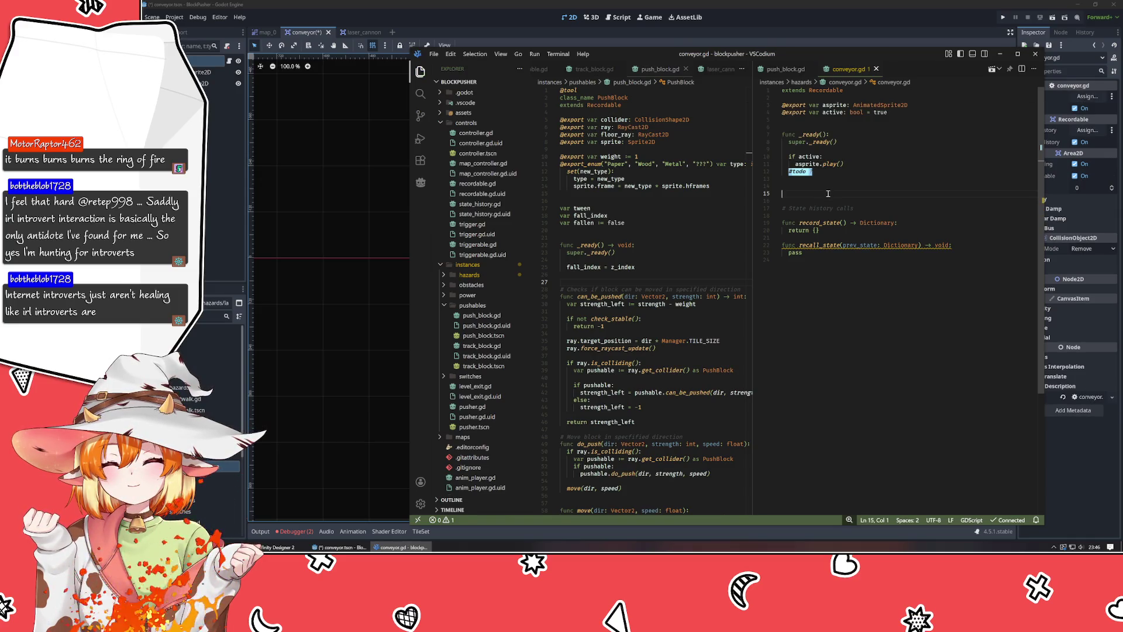
pyautogui.moveTo(850, 56)
pyautogui.mouseDown()
pyautogui.moveTo(804, 53)
pyautogui.moveTo(821, 50)
pyautogui.mouseUp()
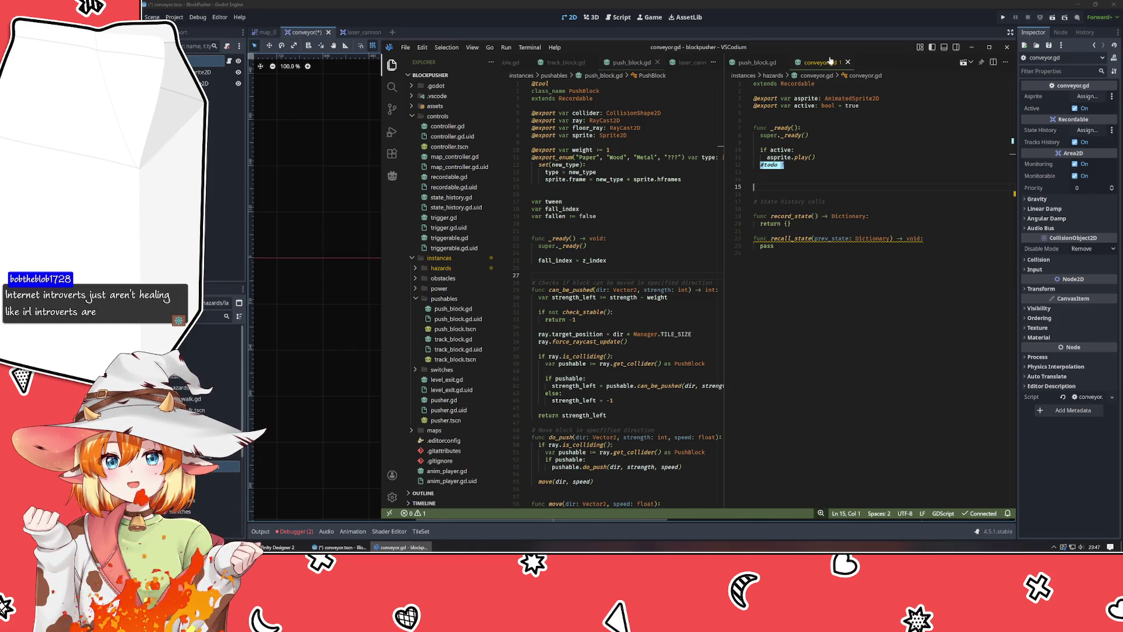
pyautogui.click(774, 180)
pyautogui.click(773, 189)
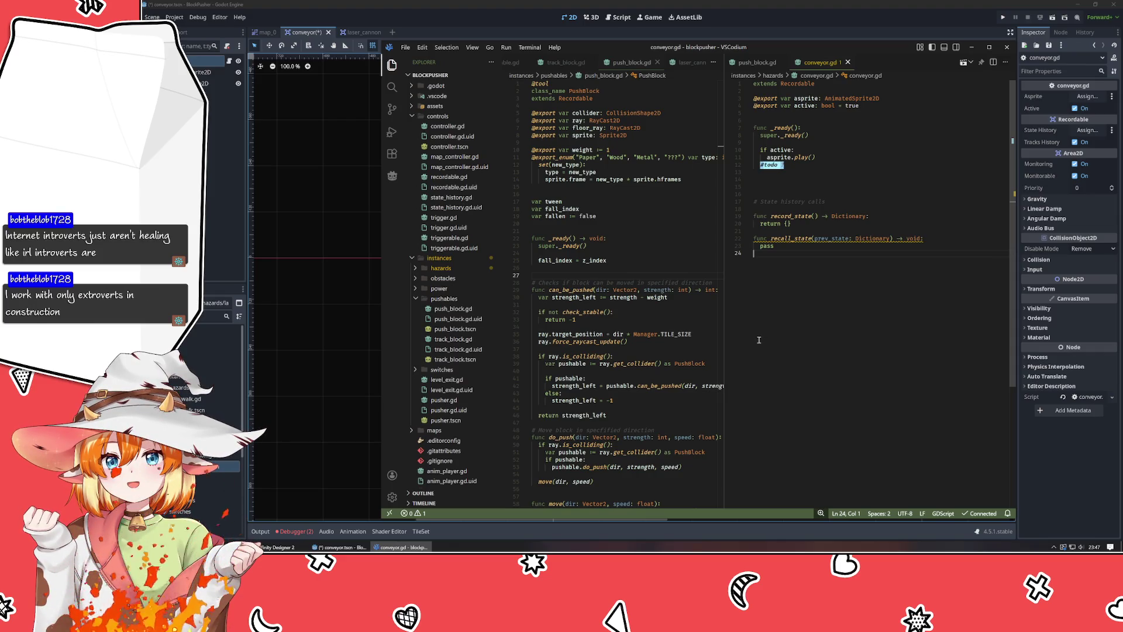
pyautogui.moveTo(662, 48)
pyautogui.mouseDown()
pyautogui.moveTo(565, 49)
pyautogui.moveTo(630, 39)
pyautogui.mouseUp()
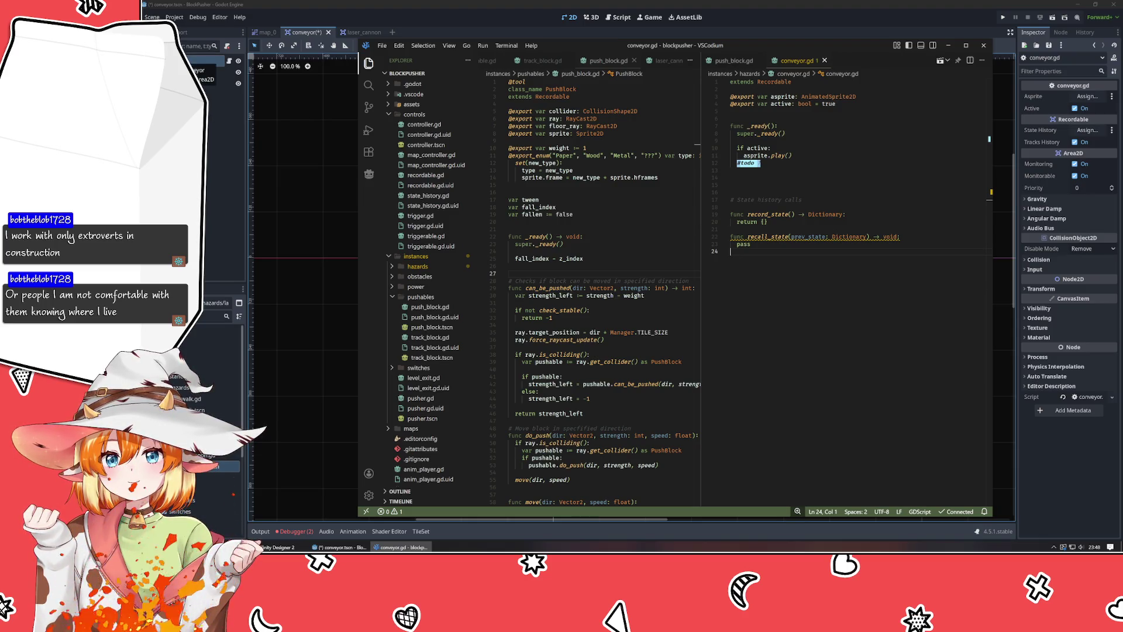
pyautogui.hotkey('alt', 'Tab')
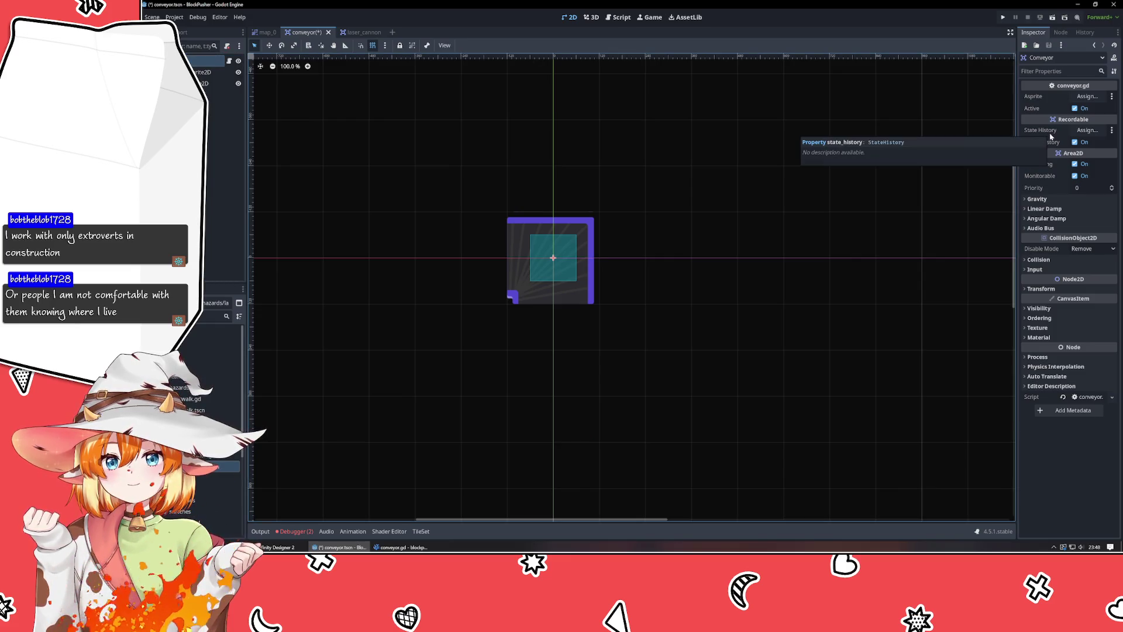
# Step: Add a StateHistory child node to the Conveyor scene
pyautogui.click(1088, 130)
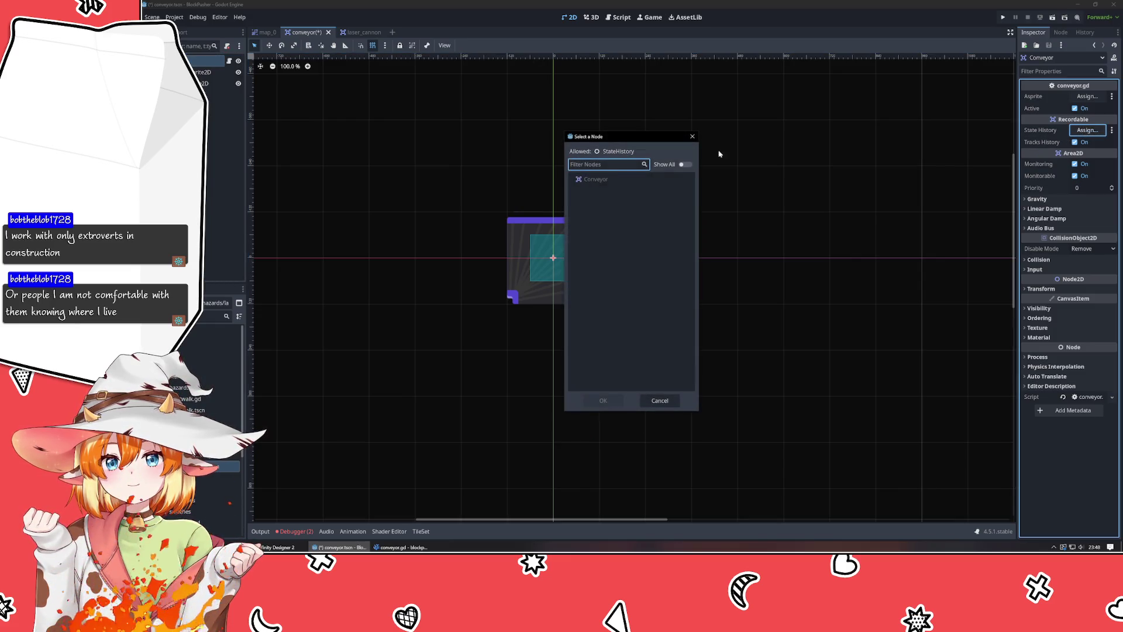
pyautogui.press('Escape')
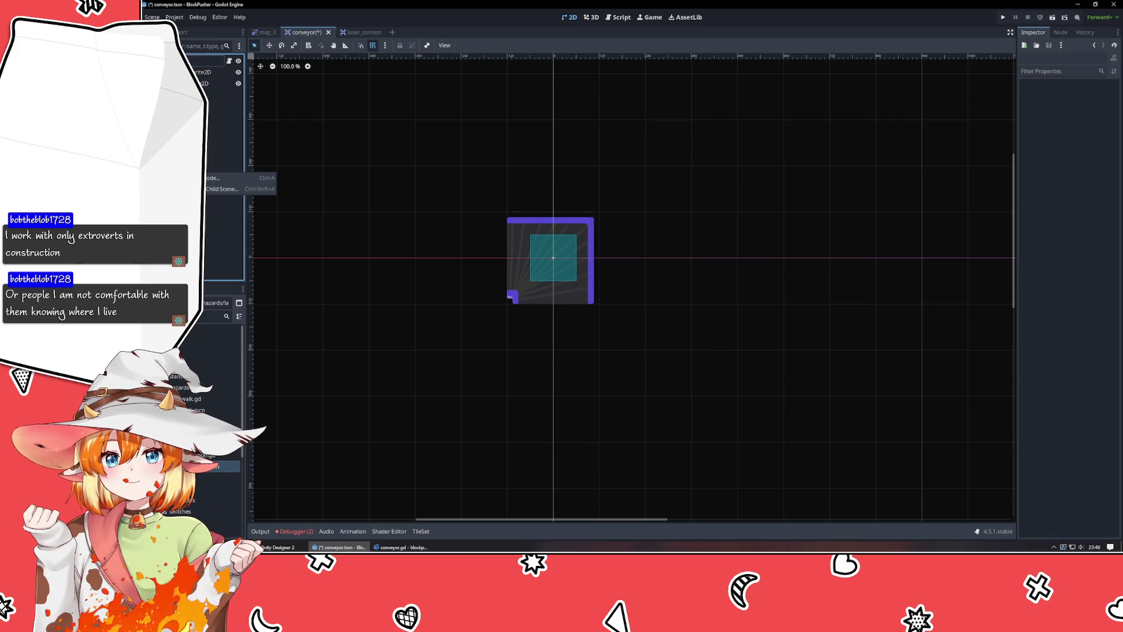
pyautogui.hotkey('ctrl', 'a')
pyautogui.write('state')
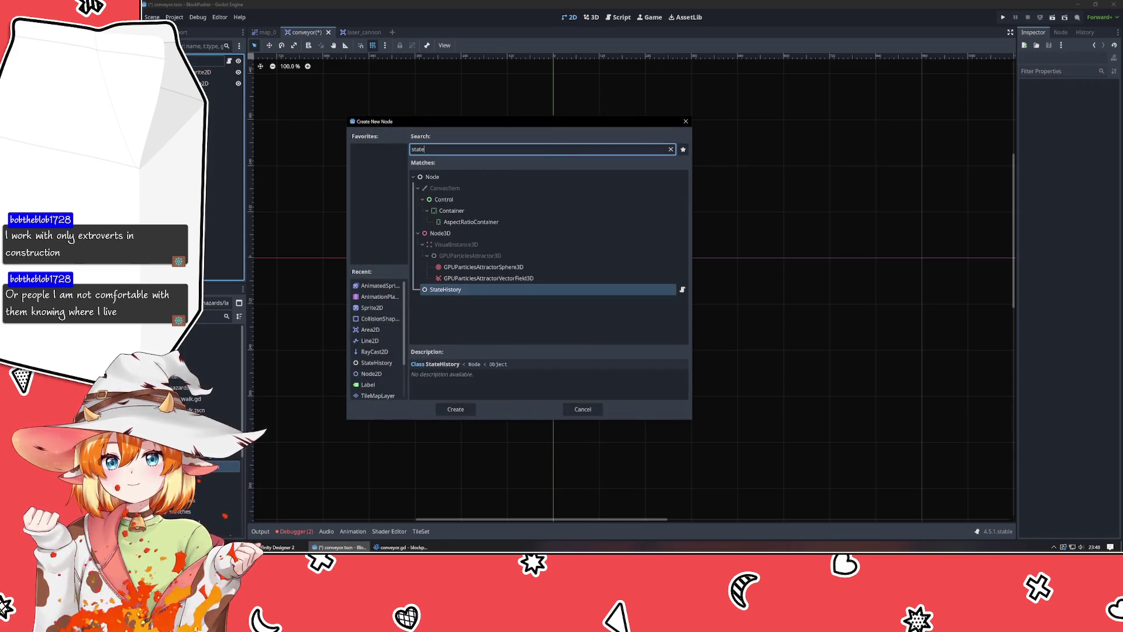
pyautogui.press('Return')
# Step: On Conveyor, assign the StateHistory node to State History and AnimatedSprite2D to Aspirite
pyautogui.click(211, 61)
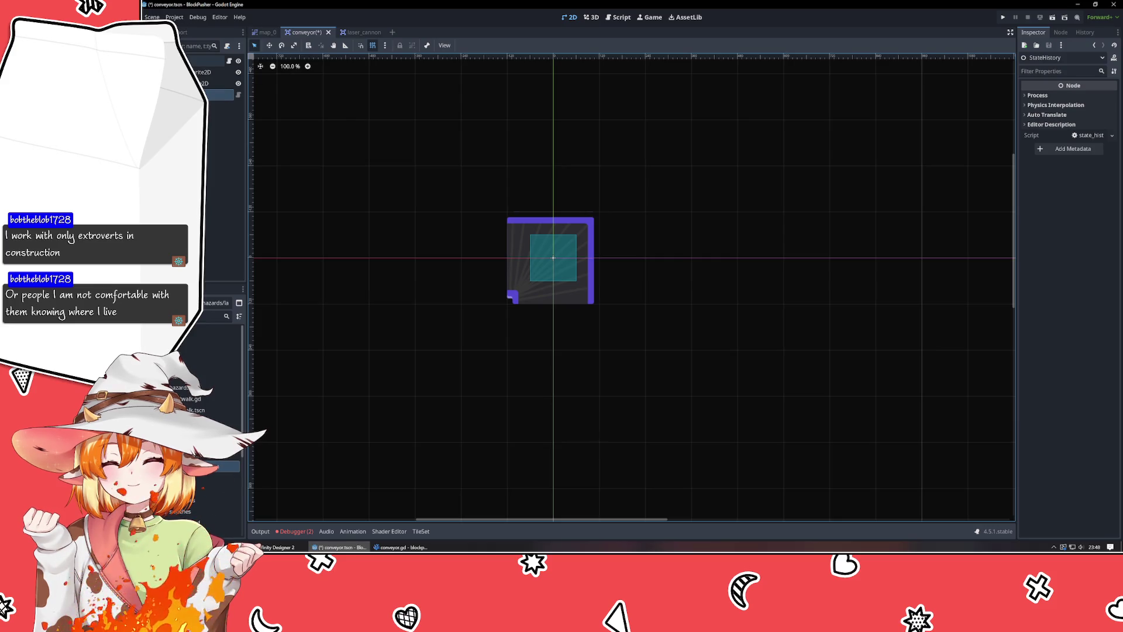
pyautogui.click(1088, 130)
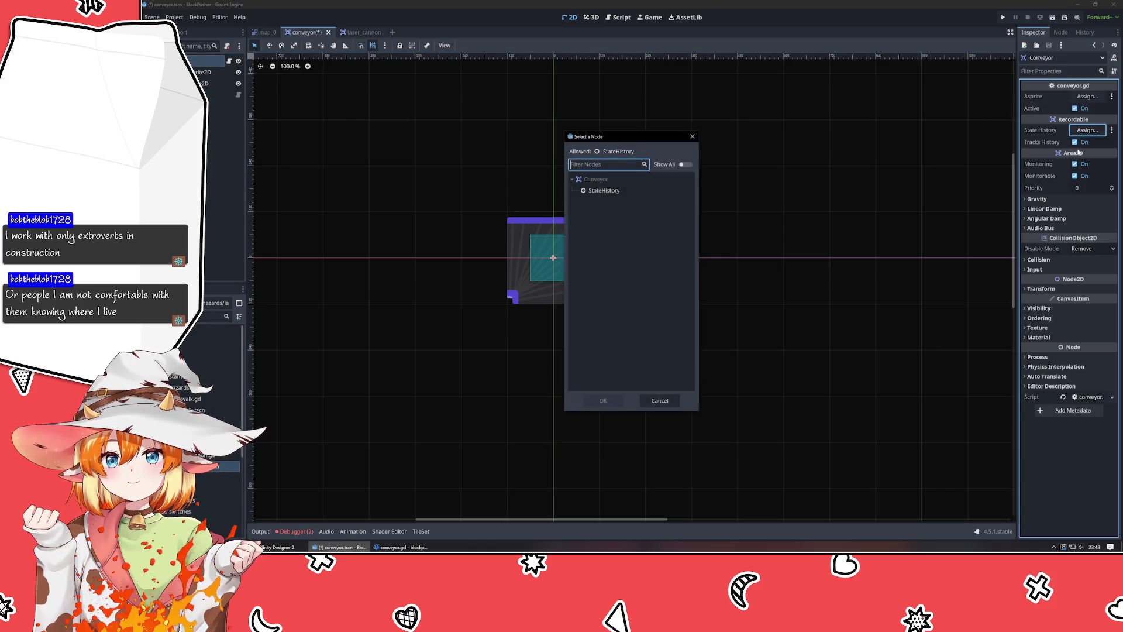
pyautogui.doubleClick(604, 191)
pyautogui.click(1088, 96)
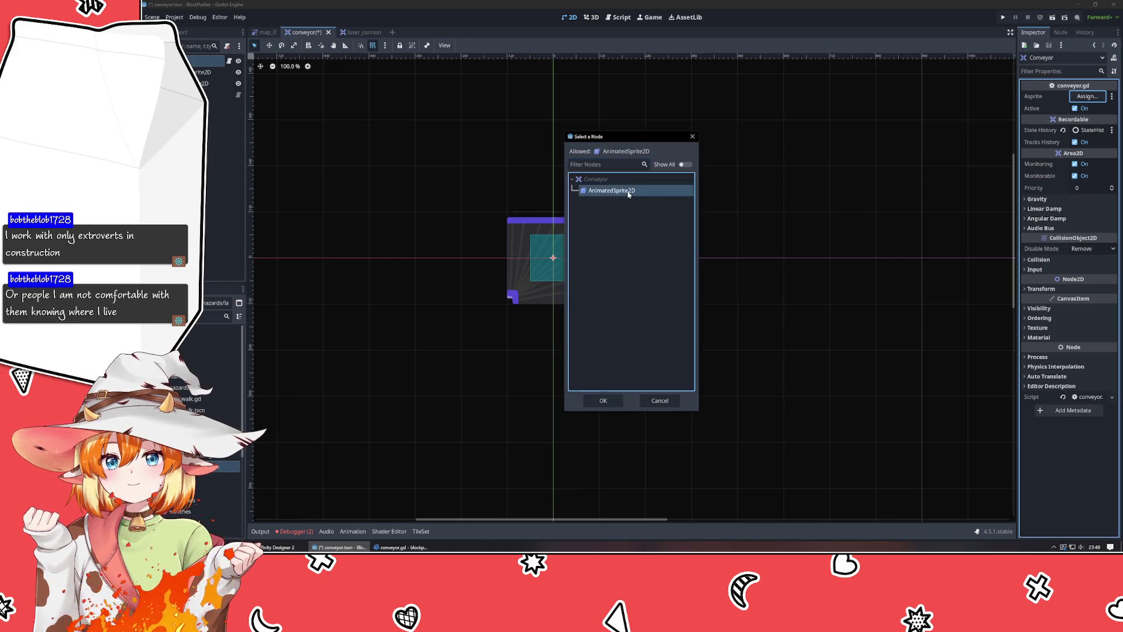
pyautogui.doubleClick(629, 190)
pyautogui.click(287, 186)
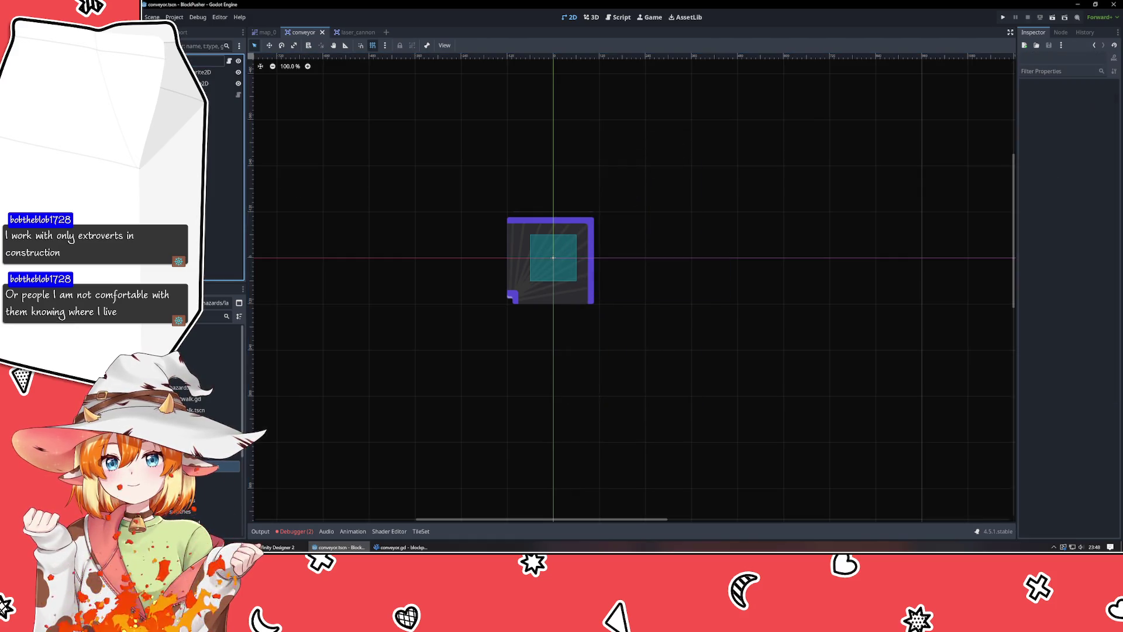
pyautogui.click(401, 547)
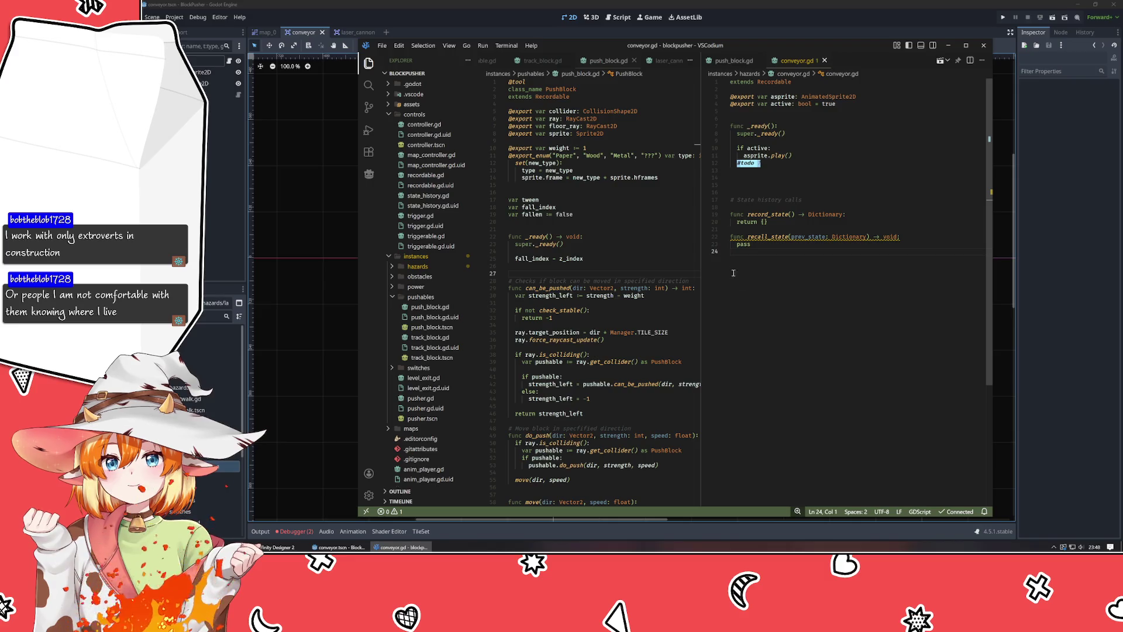
pyautogui.click(768, 110)
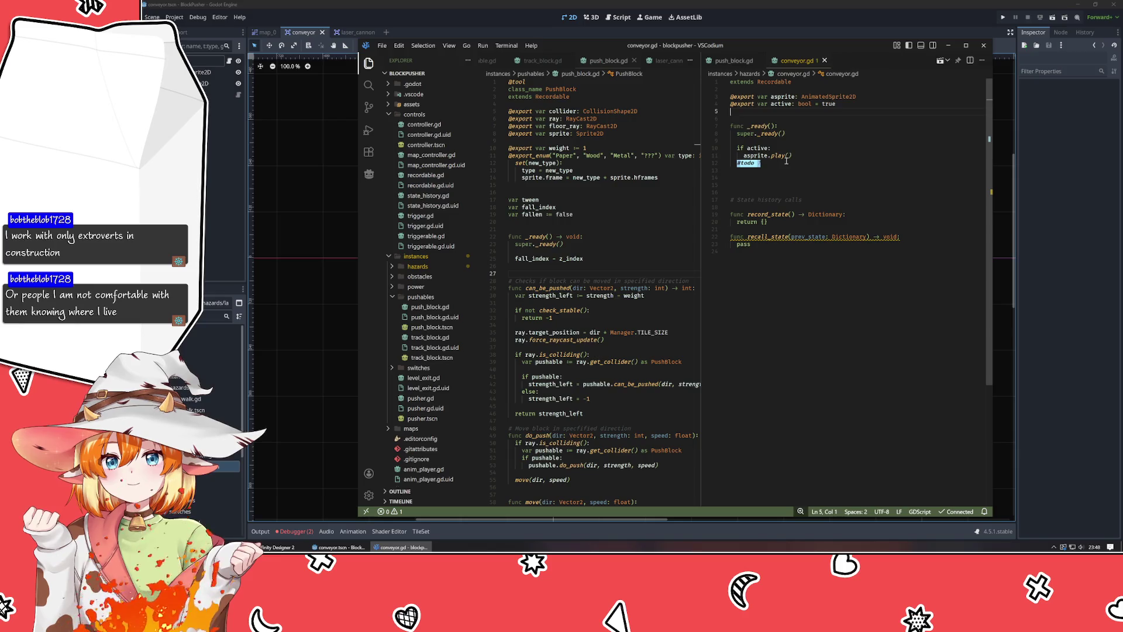
pyautogui.write('@export_')
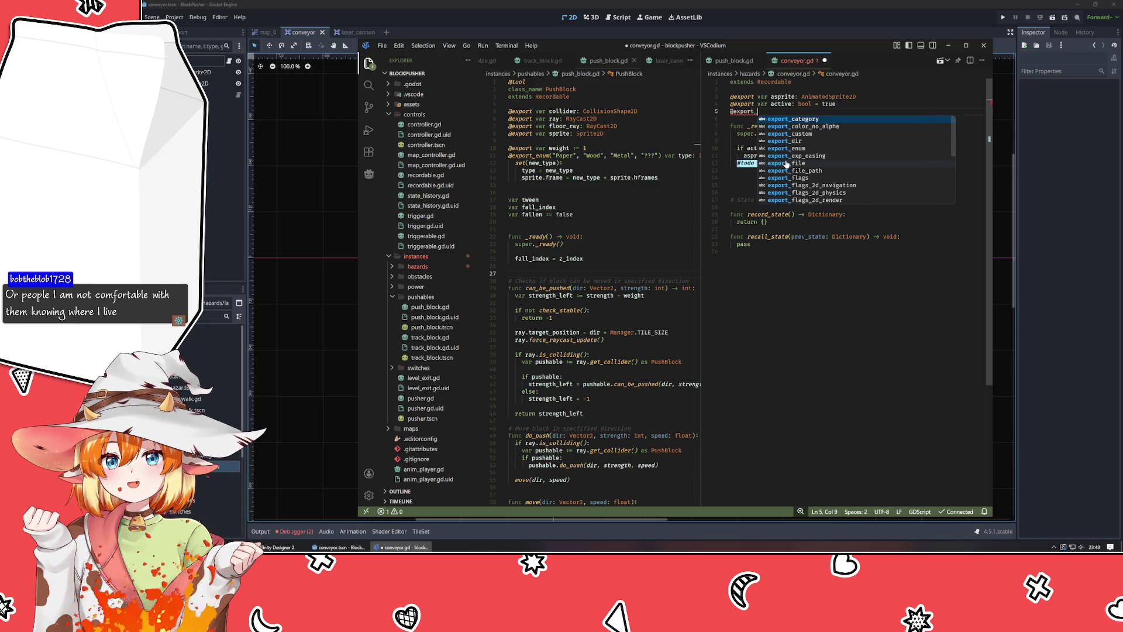
pyautogui.write('enum')
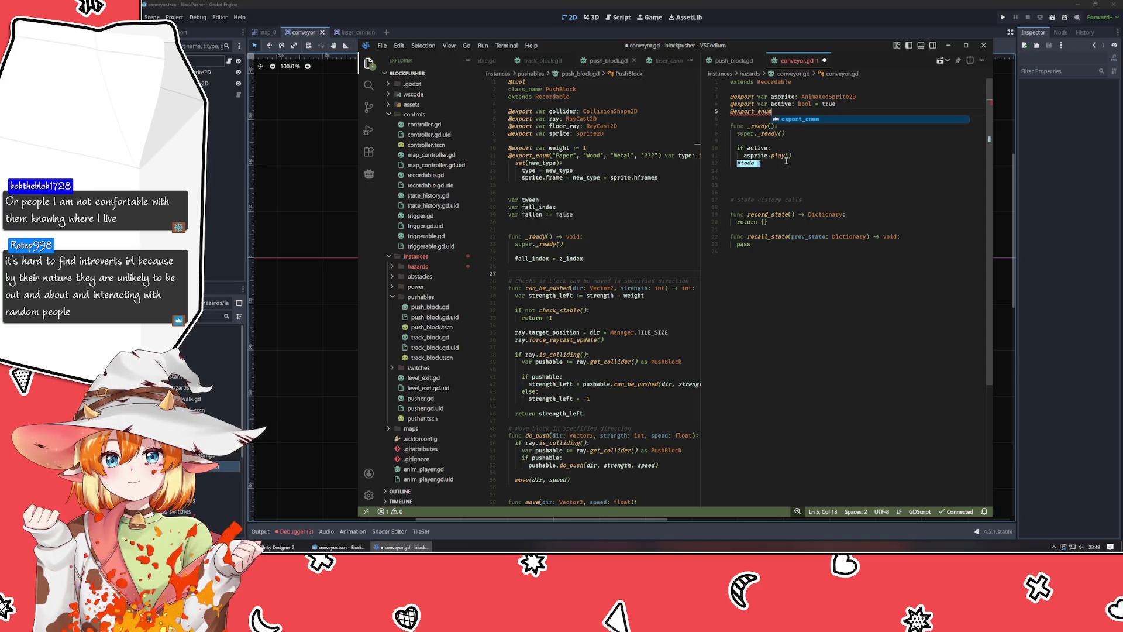
pyautogui.hotkey('alt', 'Tab')
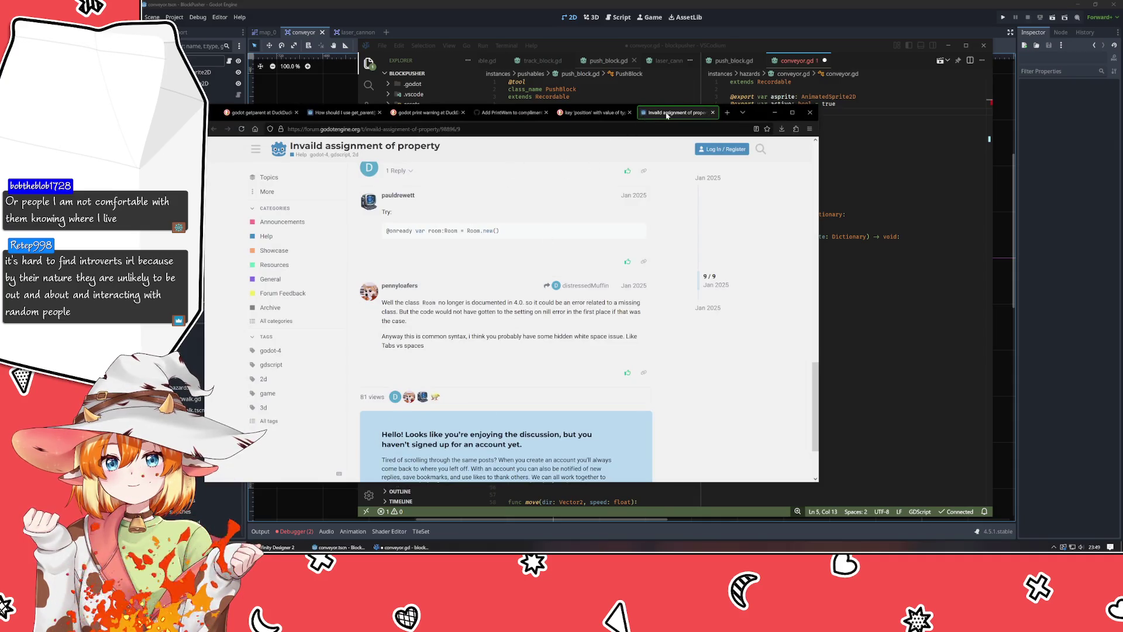
# Step: Close the forum tab and search DuckDuckGo for 'godot export enum list of animations'
pyautogui.middleClick(667, 115)
pyautogui.moveTo(491, 153); pyautogui.dragTo(268, 152)
pyautogui.write('godot')
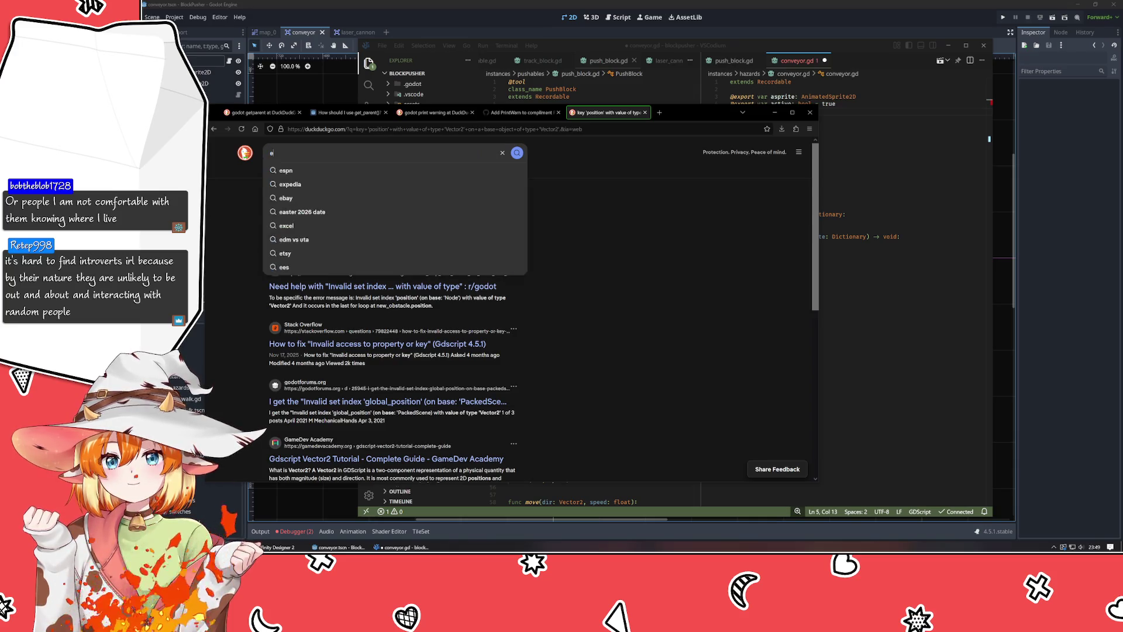
pyautogui.write(' export ewnum')
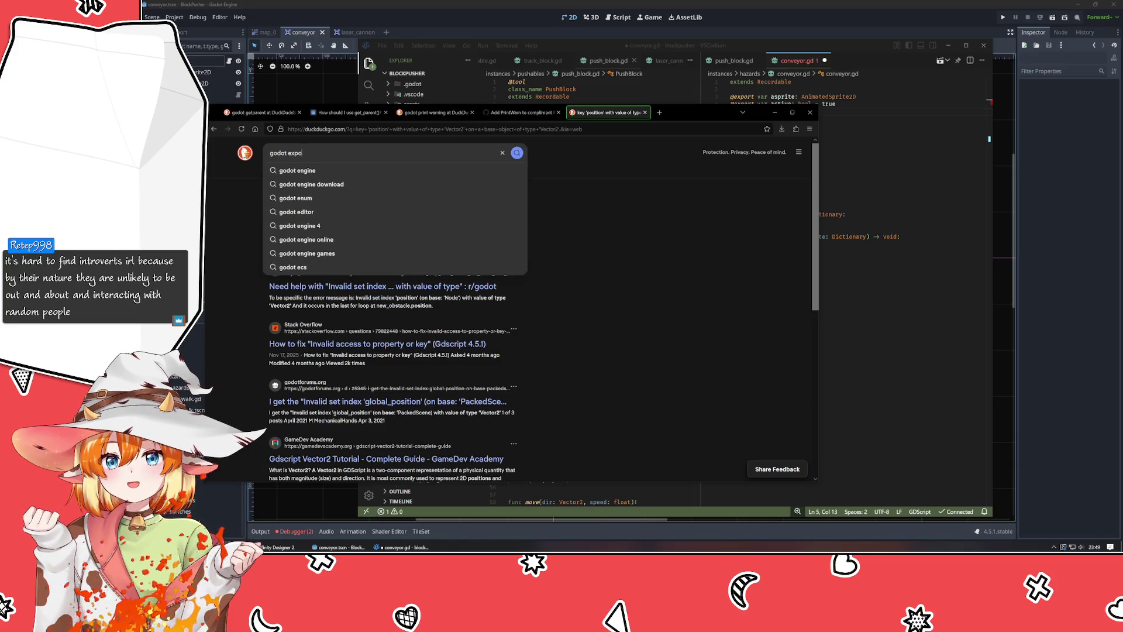
pyautogui.press('BackSpace')
pyautogui.press('BackSpace')
pyautogui.press('BackSpace')
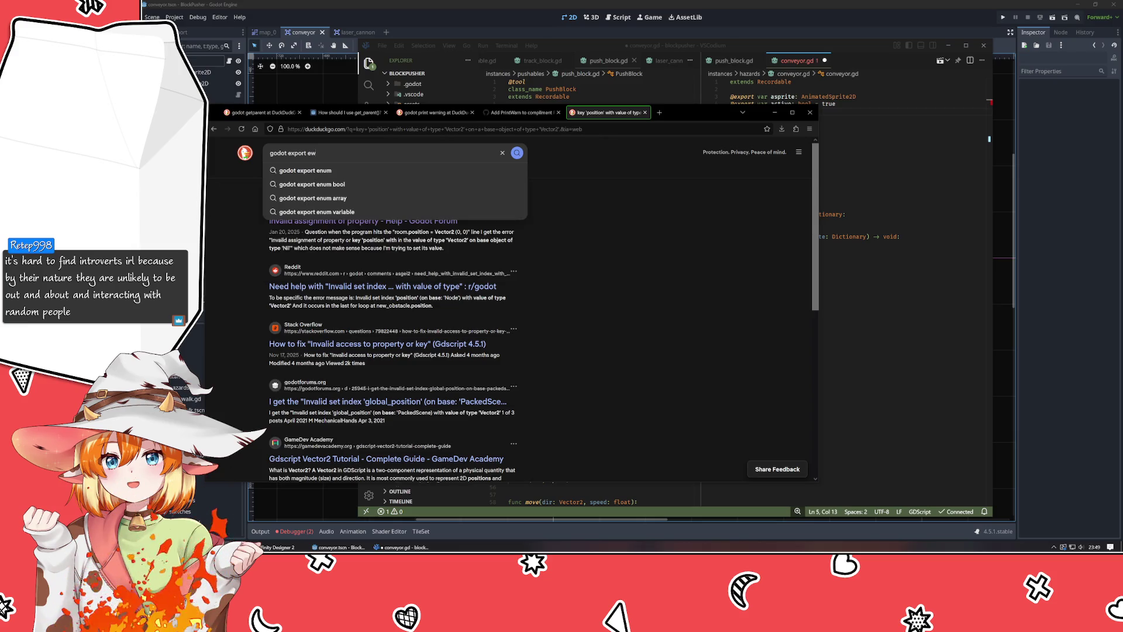
pyautogui.write('num list of ani')
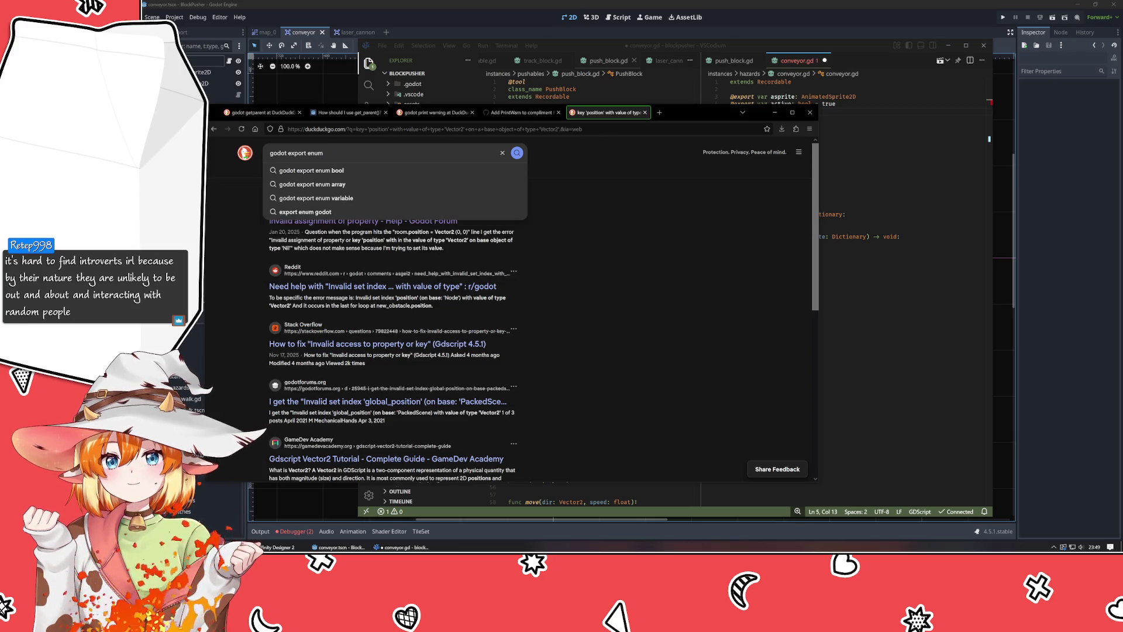
pyautogui.write('mations')
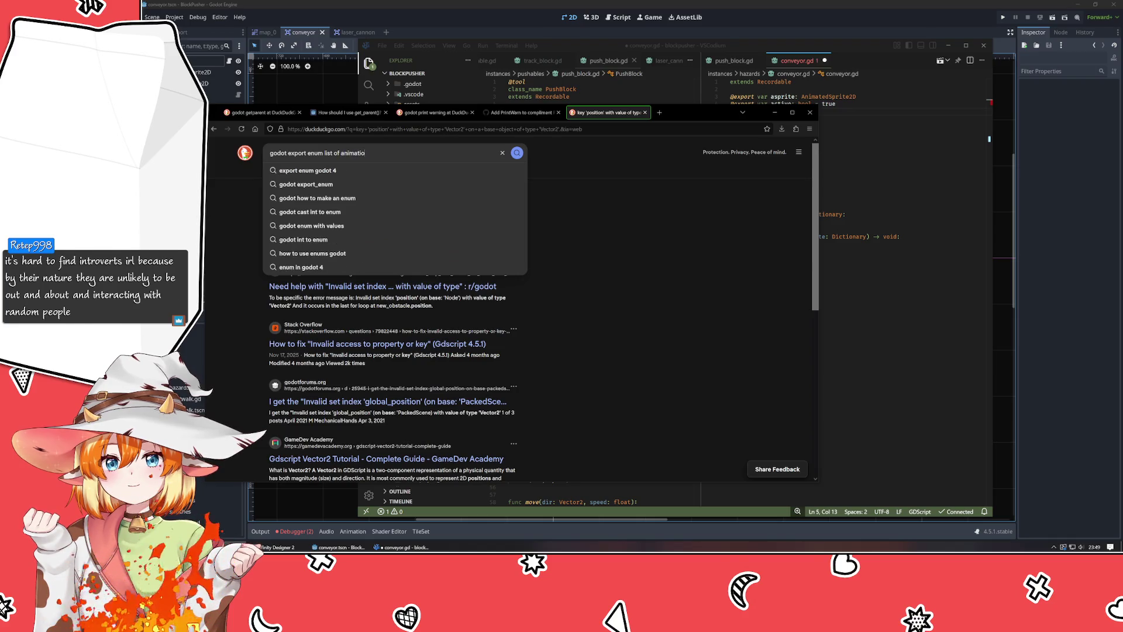
pyautogui.press('Return')
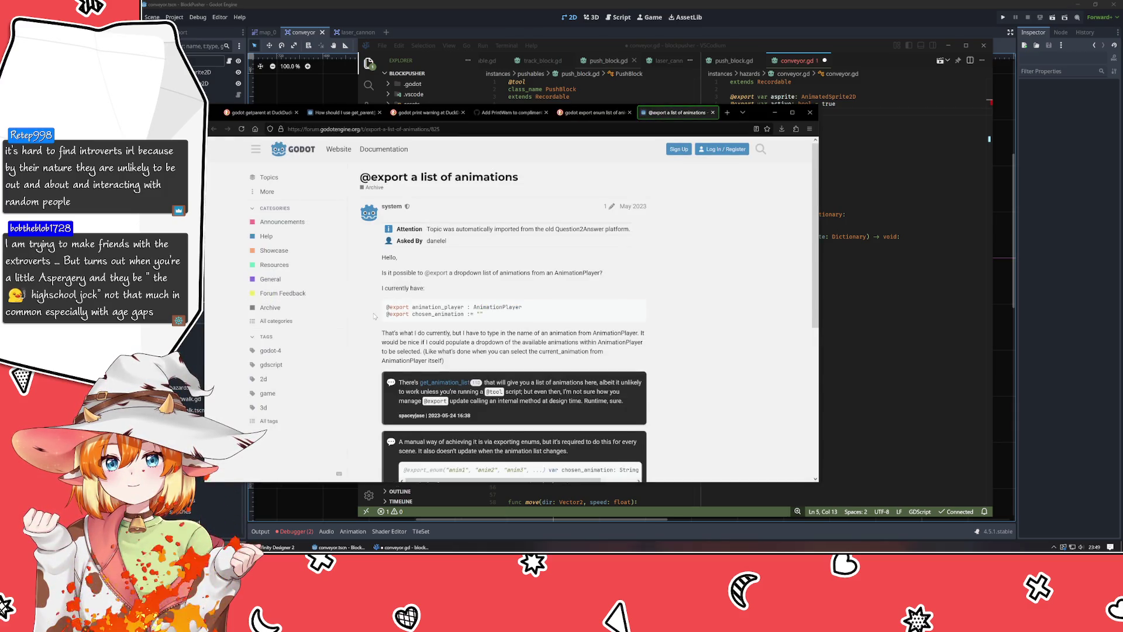
pyautogui.scroll(-1, 373, 316)
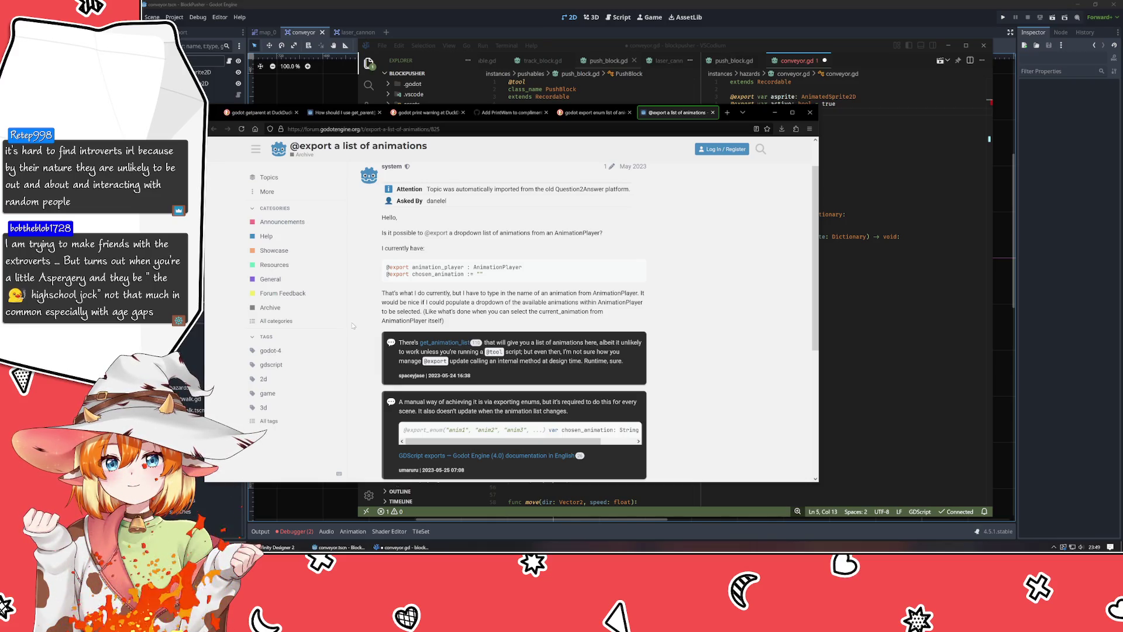
pyautogui.scroll(-3, 352, 326)
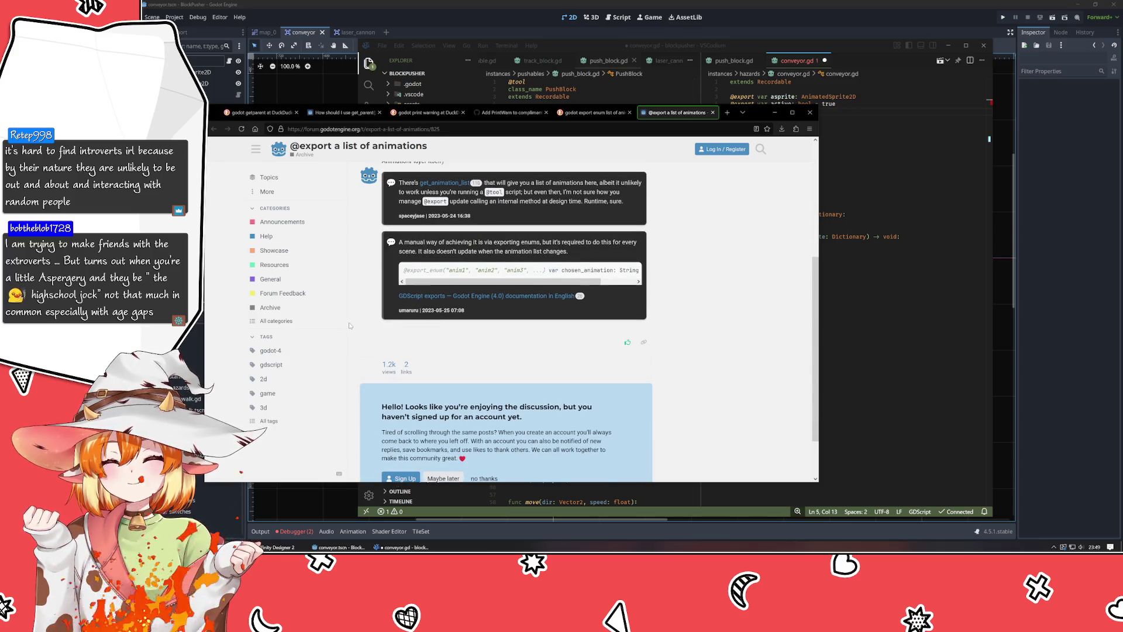
pyautogui.scroll(-2, 349, 326)
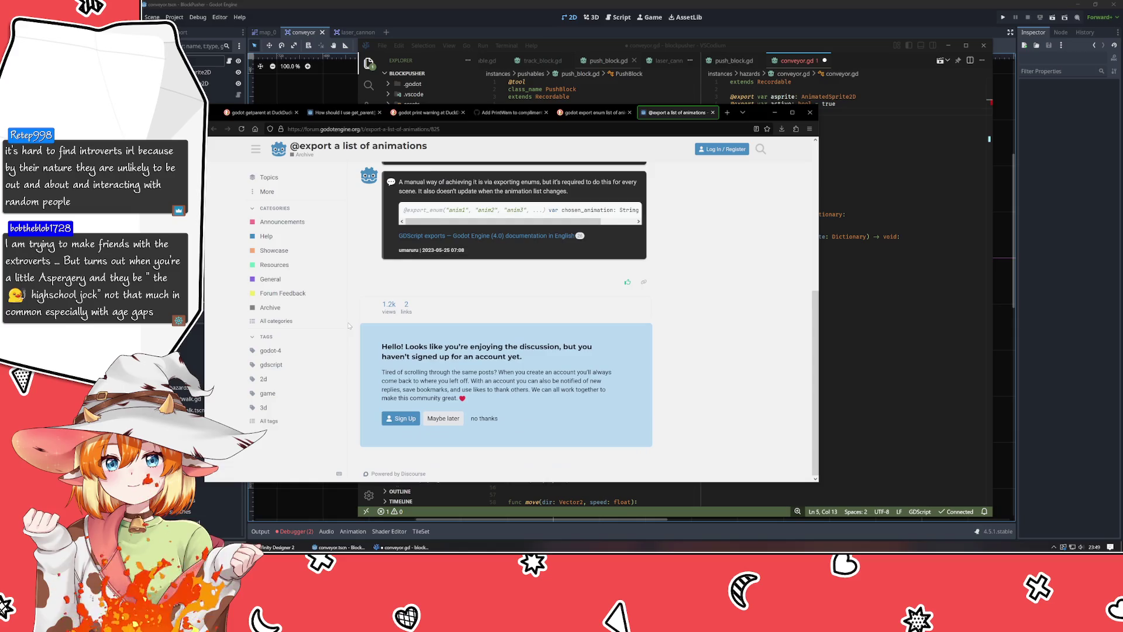
pyautogui.scroll(2, 348, 326)
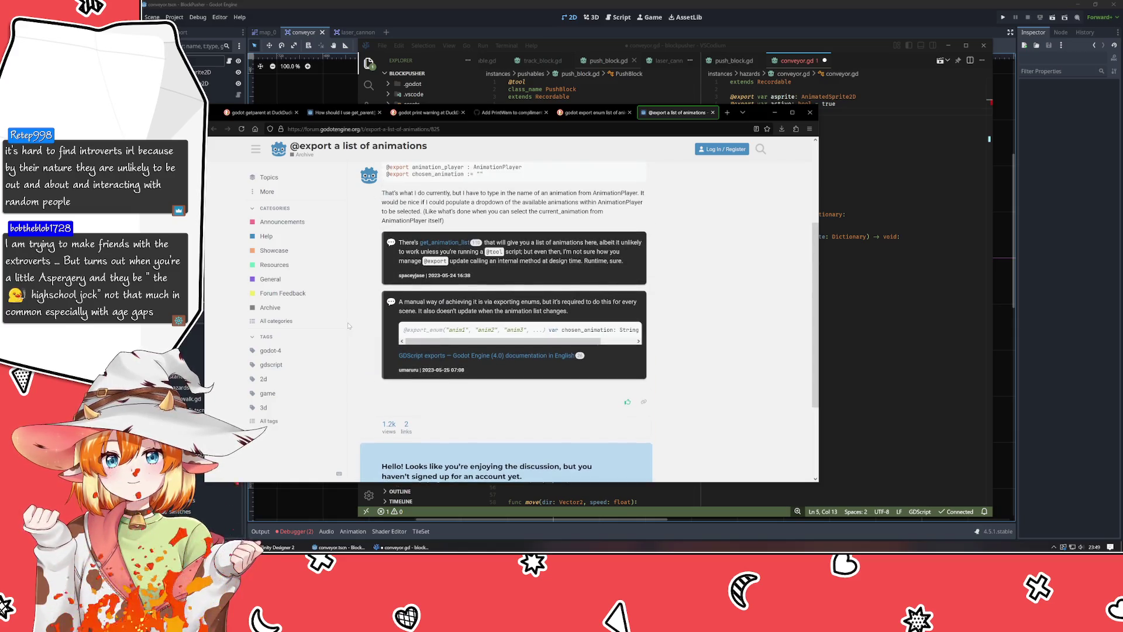
pyautogui.scroll(2, 349, 326)
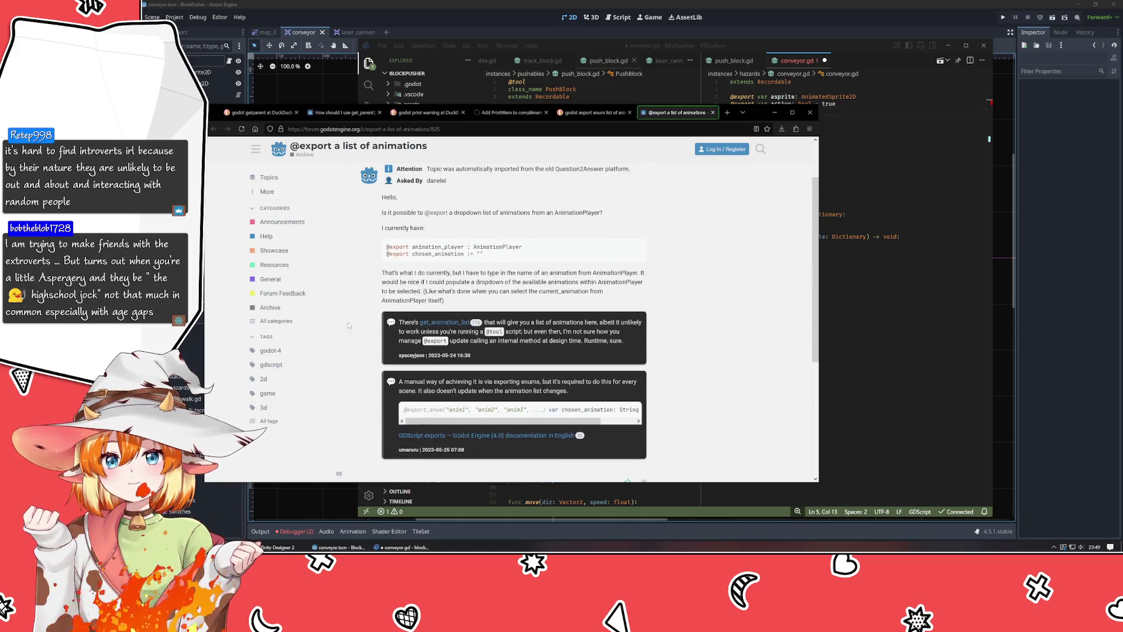
pyautogui.scroll(-2, 348, 326)
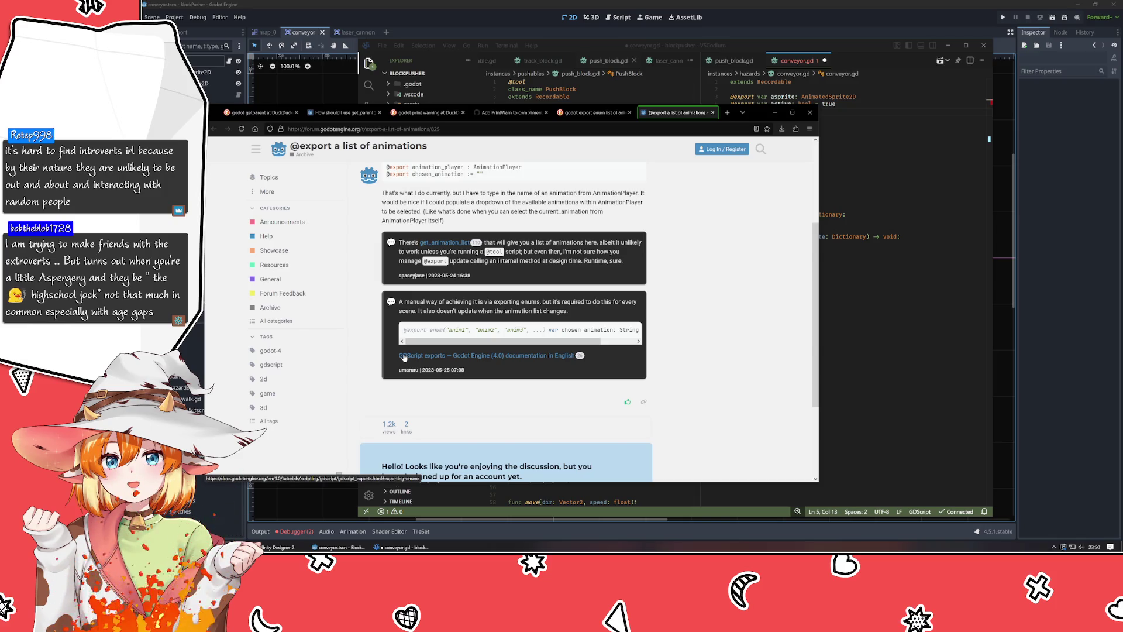
pyautogui.scroll(3, 477, 158)
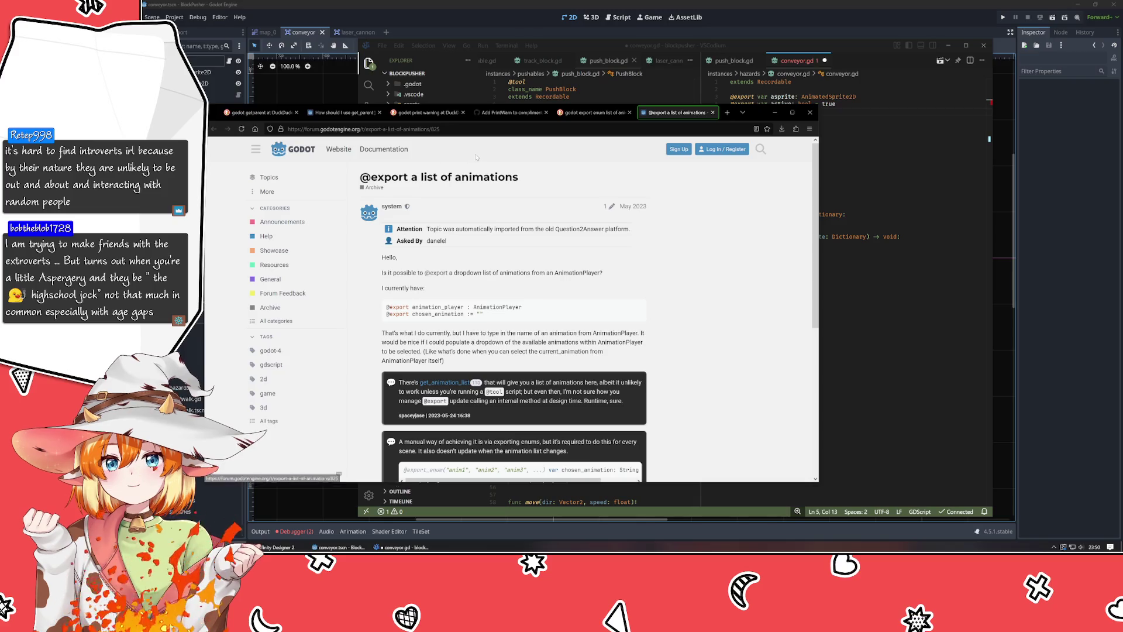
pyautogui.click(602, 116)
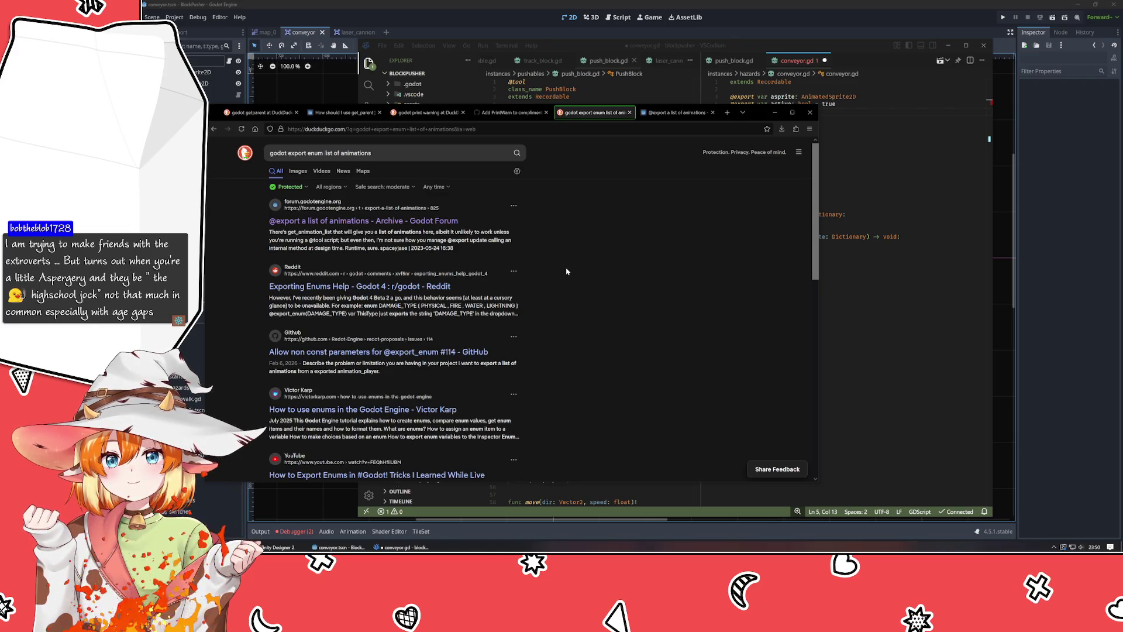
pyautogui.click(340, 353)
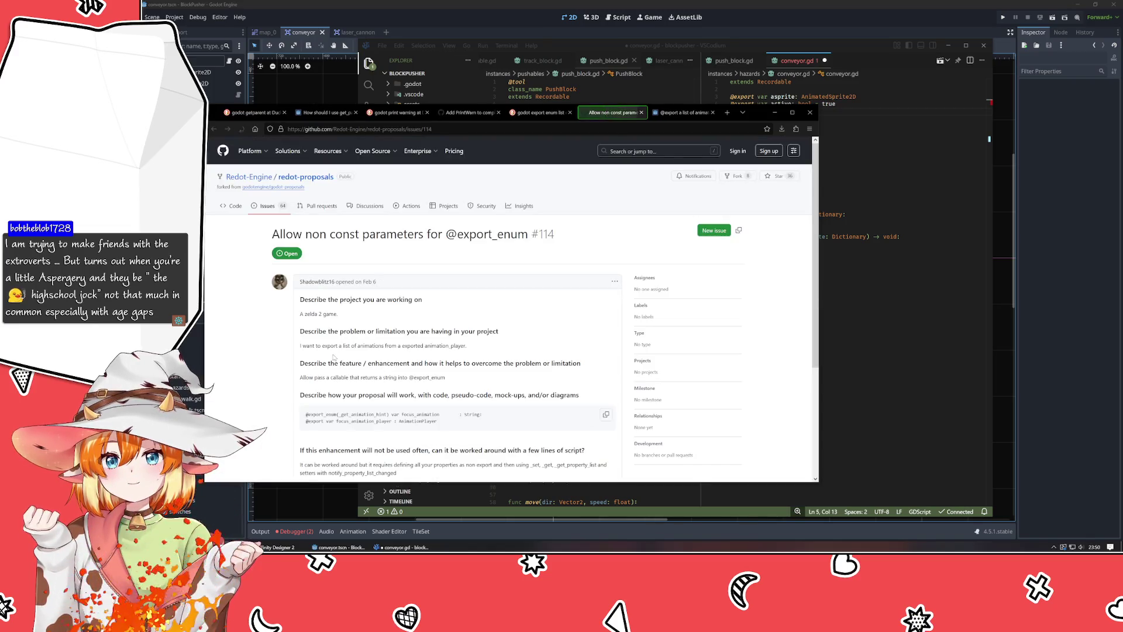
pyautogui.scroll(-2, 270, 382)
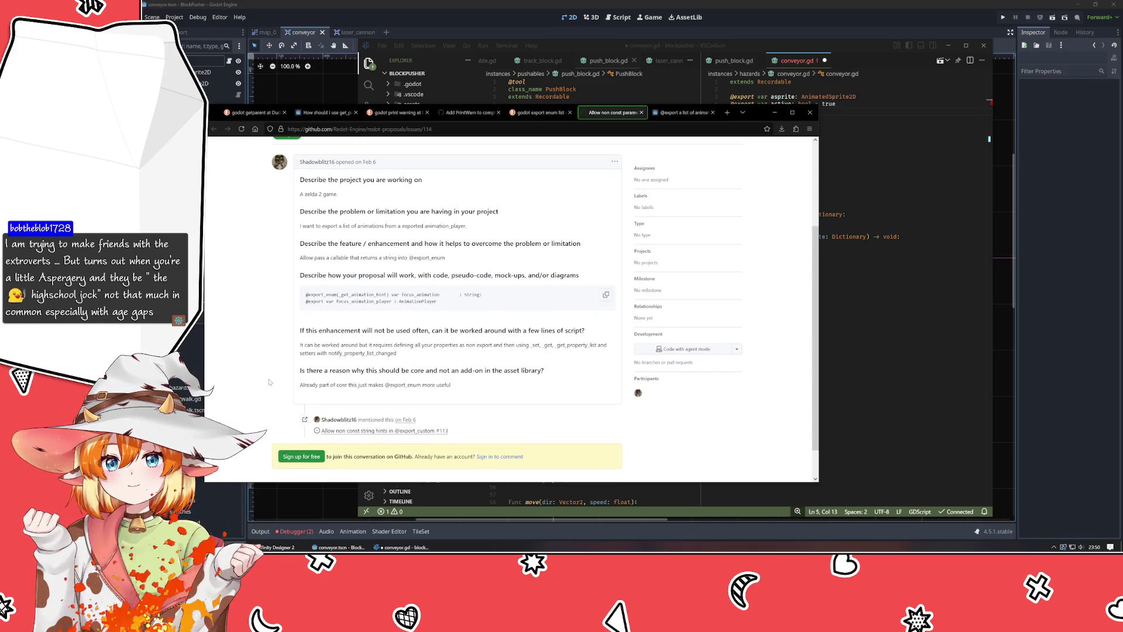
pyautogui.scroll(-1, 270, 382)
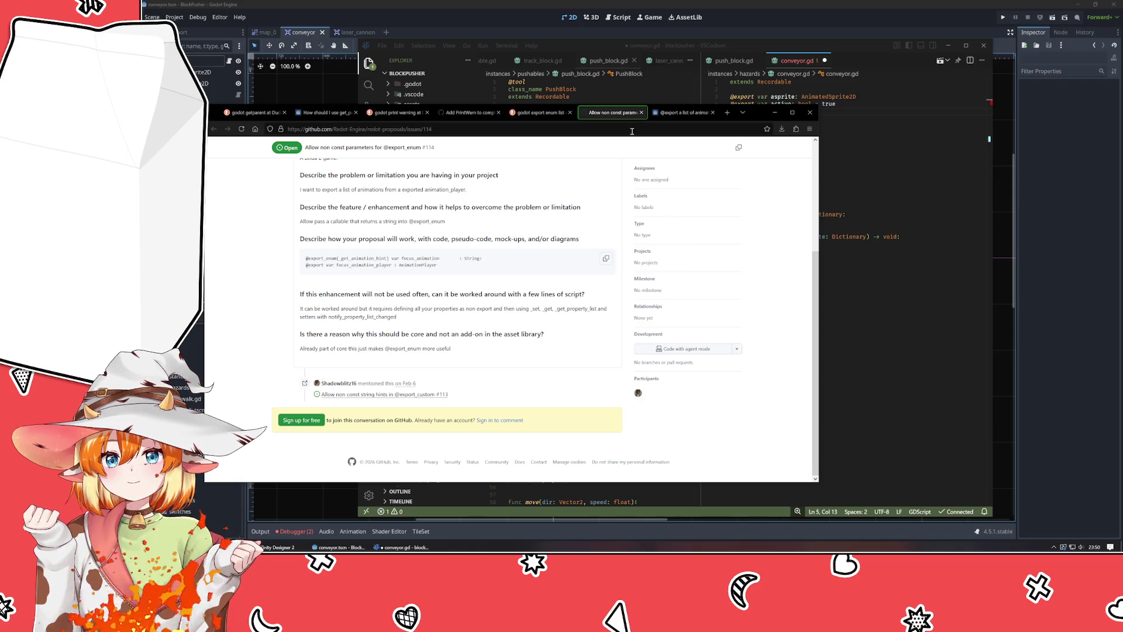
pyautogui.scroll(5, 574, 213)
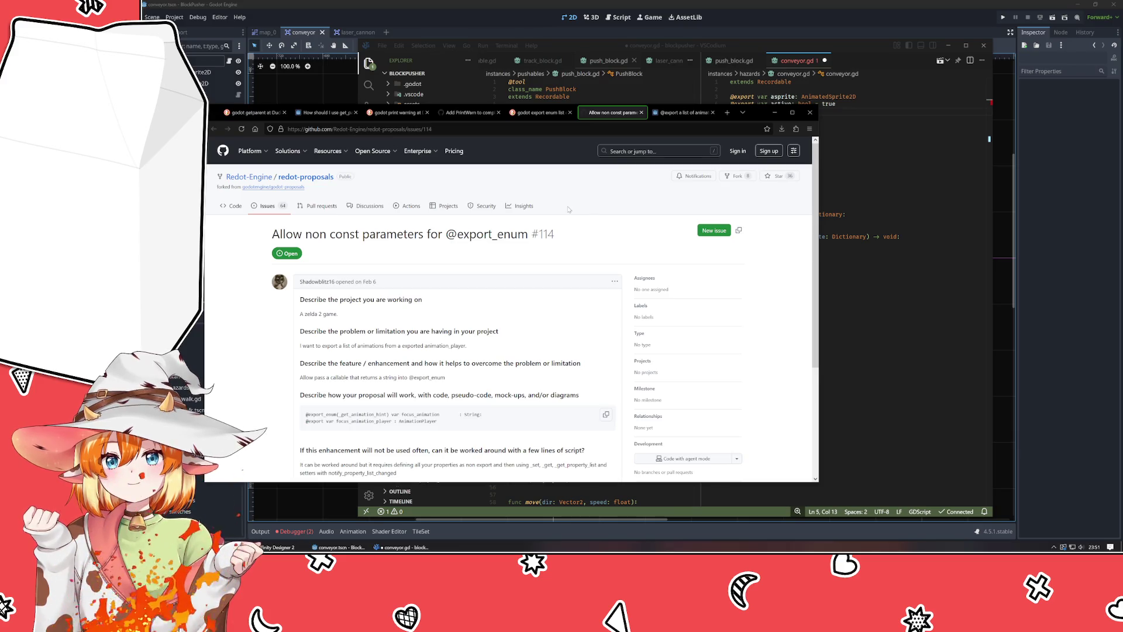
pyautogui.middleClick(630, 117)
# Step: Open the Stack Exchange question about exporting dictionary keys as an enum
pyautogui.scroll(-5, 644, 234)
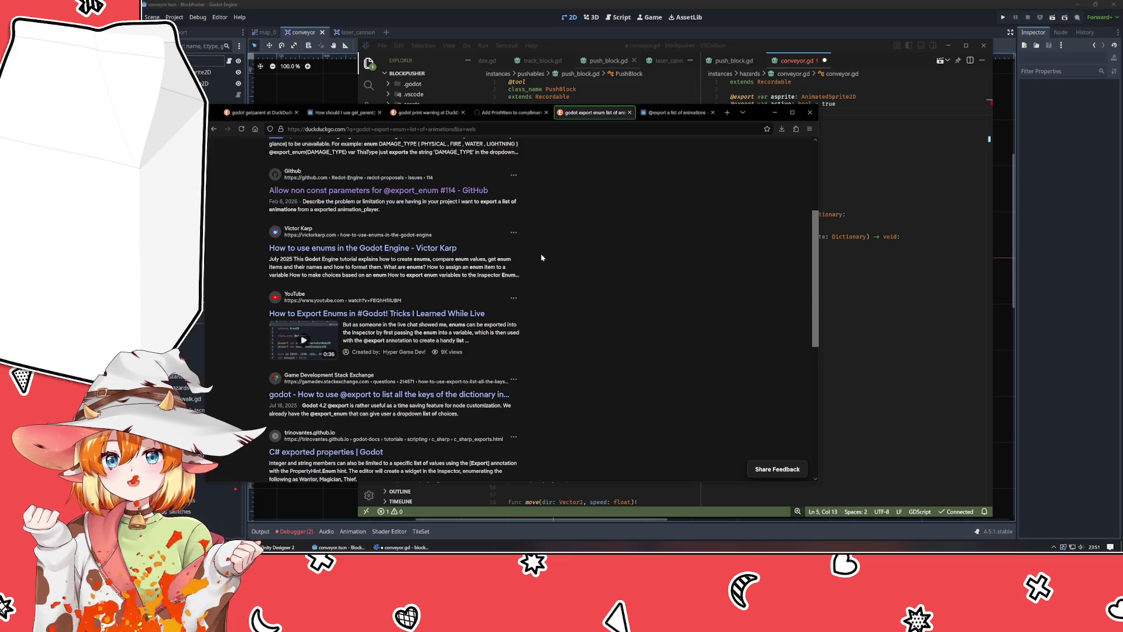
pyautogui.scroll(-1, 541, 257)
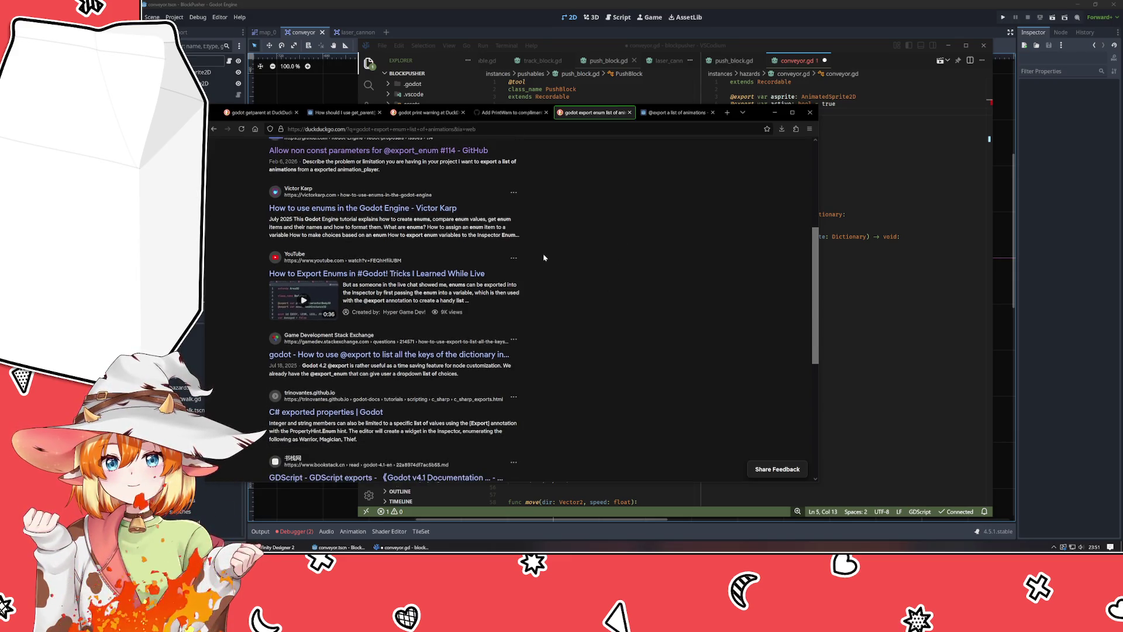
pyautogui.click(469, 353)
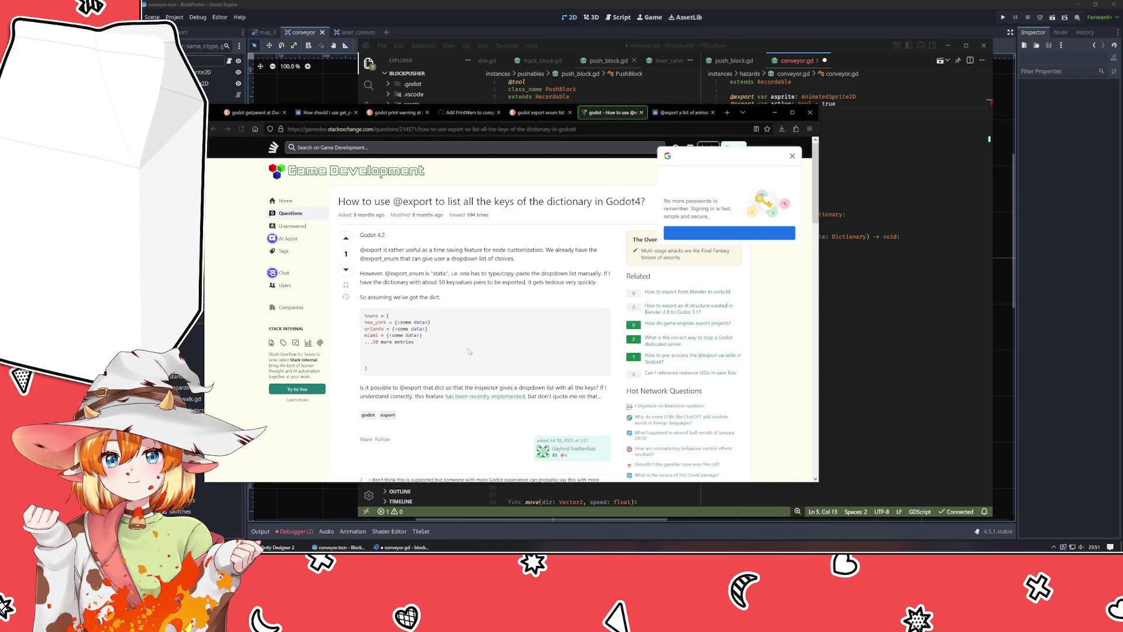
# Step: Scroll down to the answer's _get_property_list example code and read it
pyautogui.scroll(-2, 469, 351)
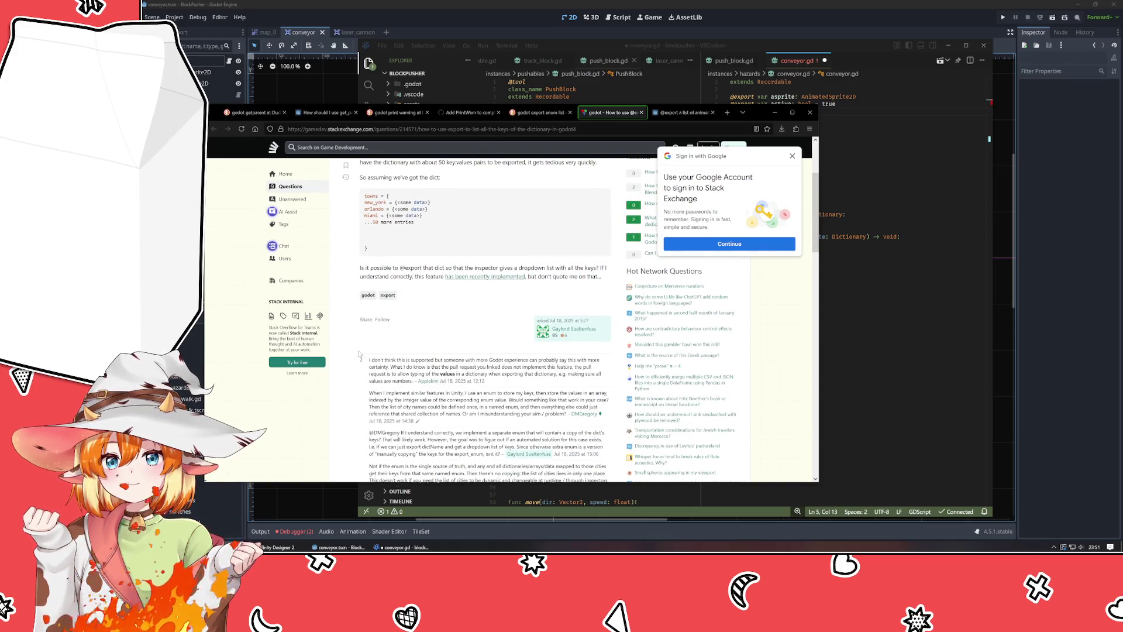
pyautogui.scroll(-2, 352, 352)
pyautogui.scroll(-3, 352, 351)
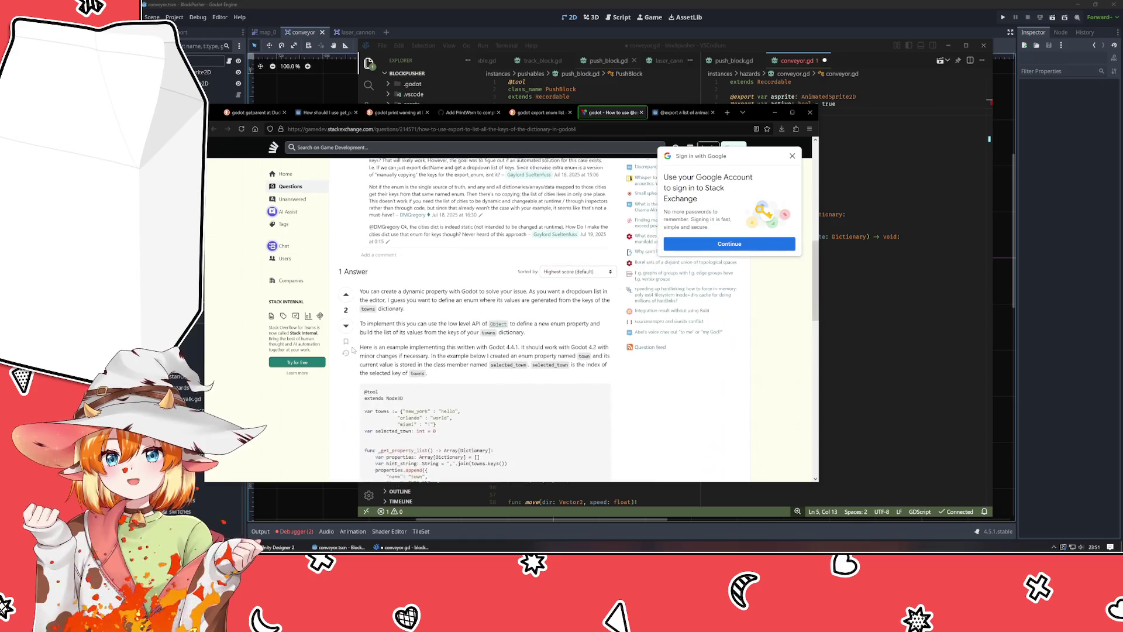
pyautogui.scroll(-1, 352, 350)
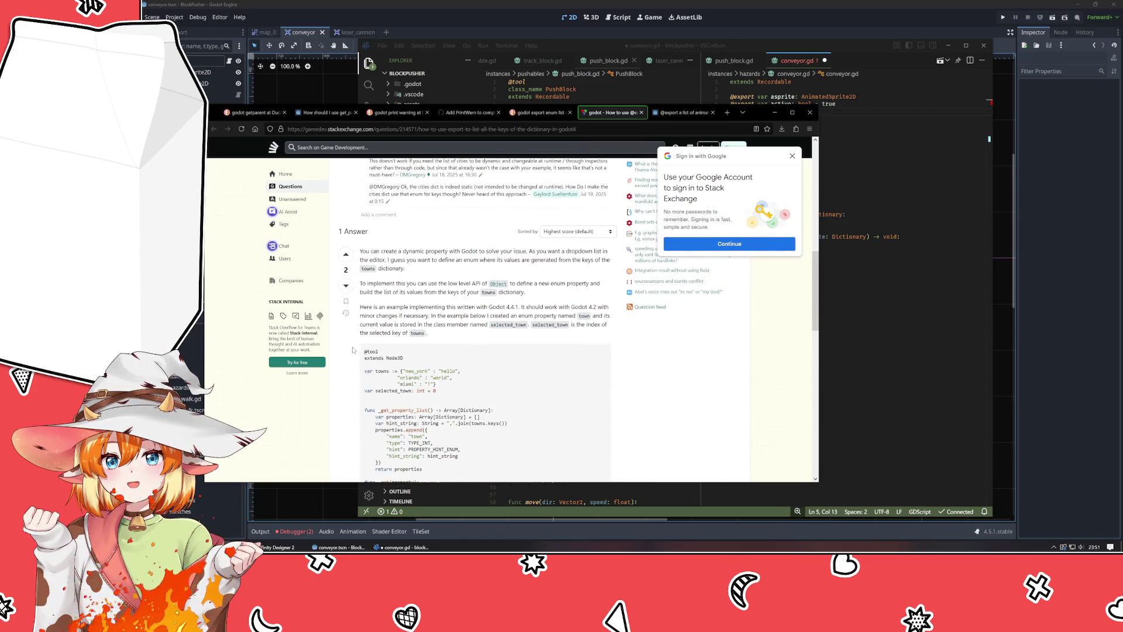
pyautogui.scroll(-1, 353, 350)
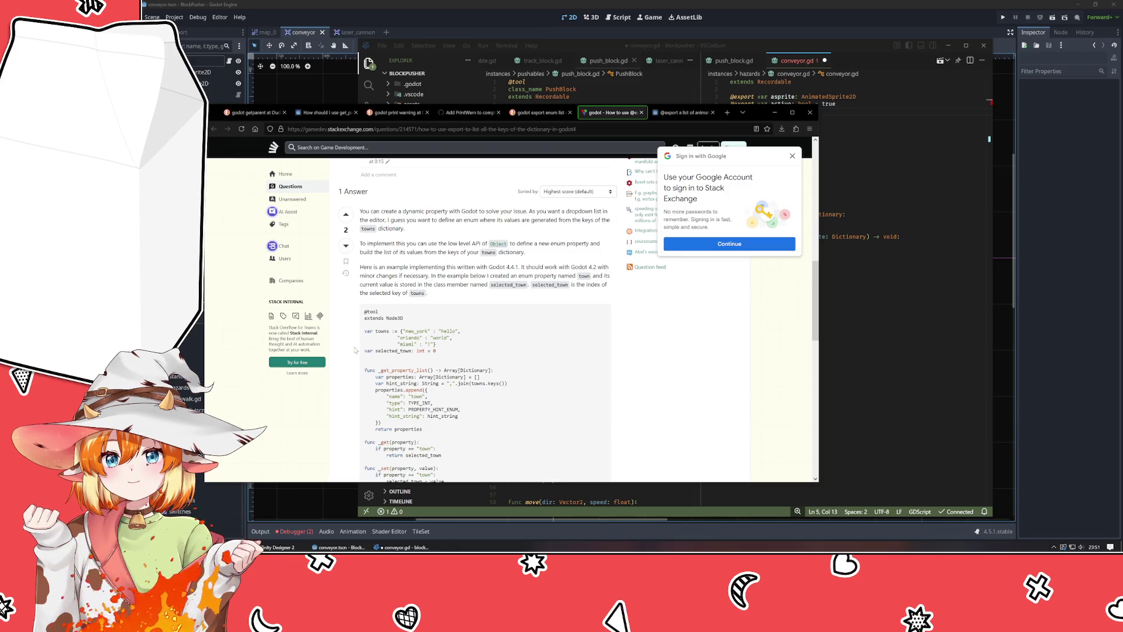
pyautogui.scroll(-3, 354, 350)
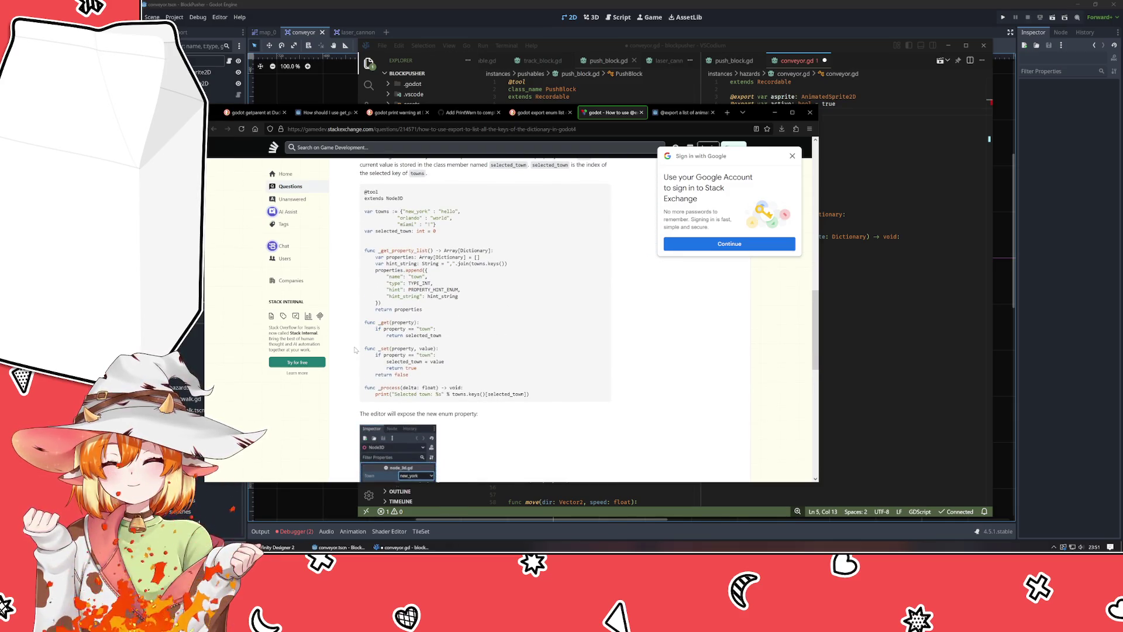
pyautogui.scroll(-2, 355, 350)
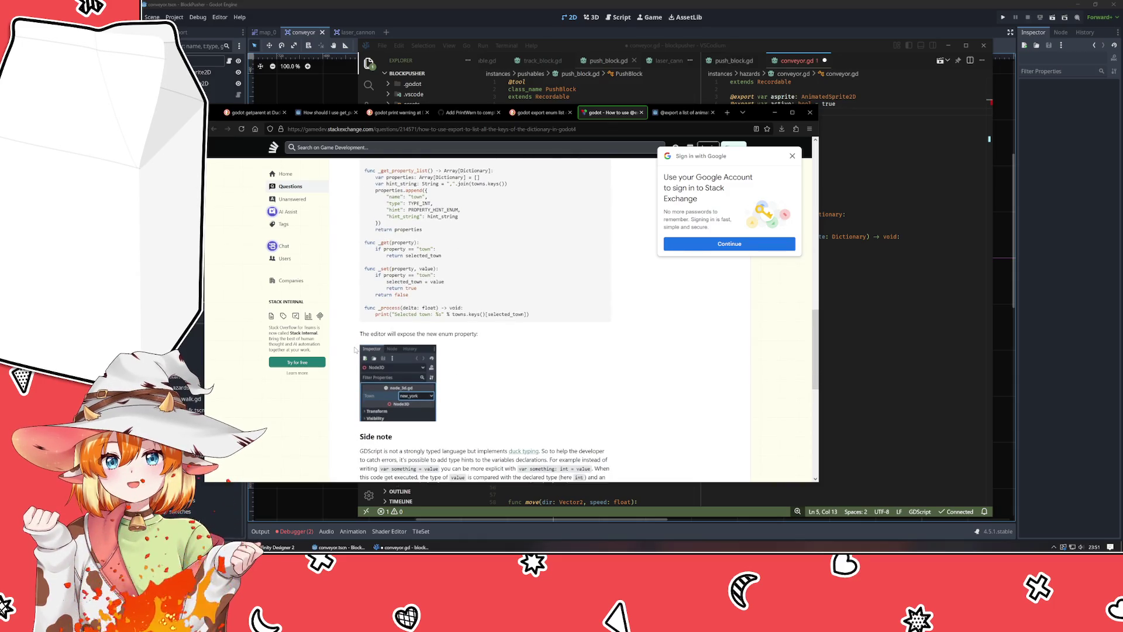
pyautogui.scroll(1, 355, 350)
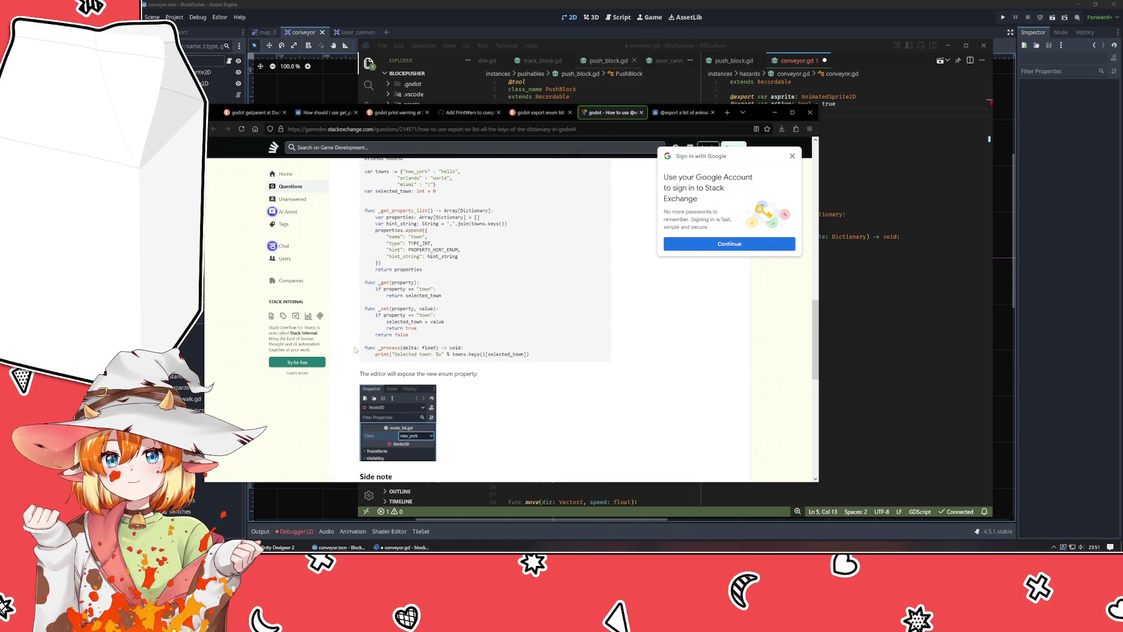
pyautogui.scroll(-2, 355, 350)
pyautogui.scroll(2, 355, 350)
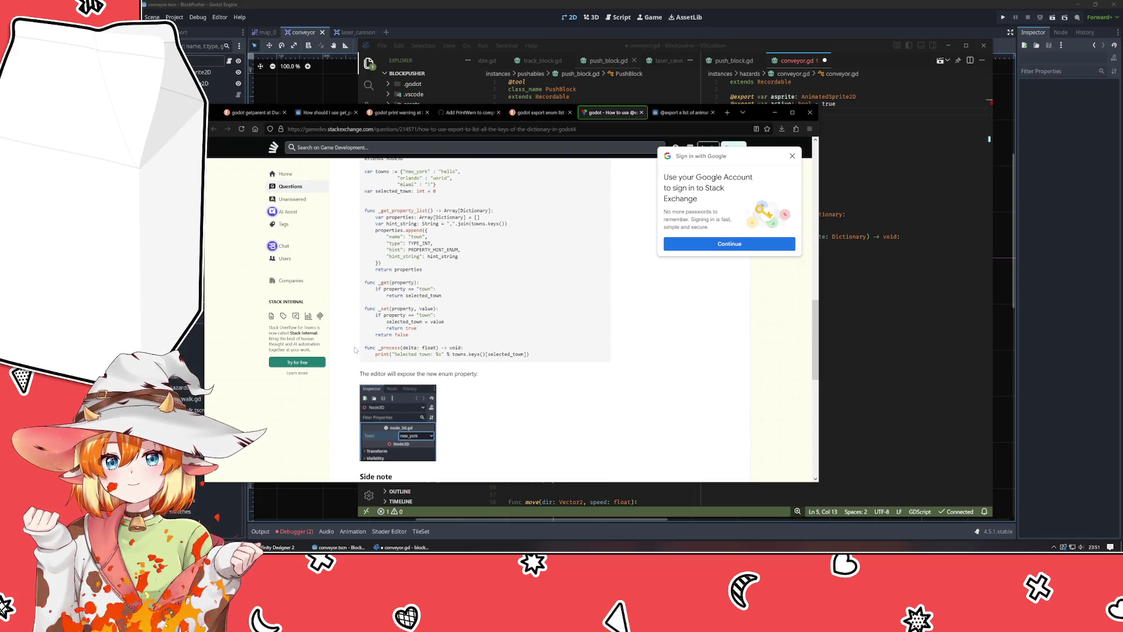
pyautogui.scroll(2, 355, 350)
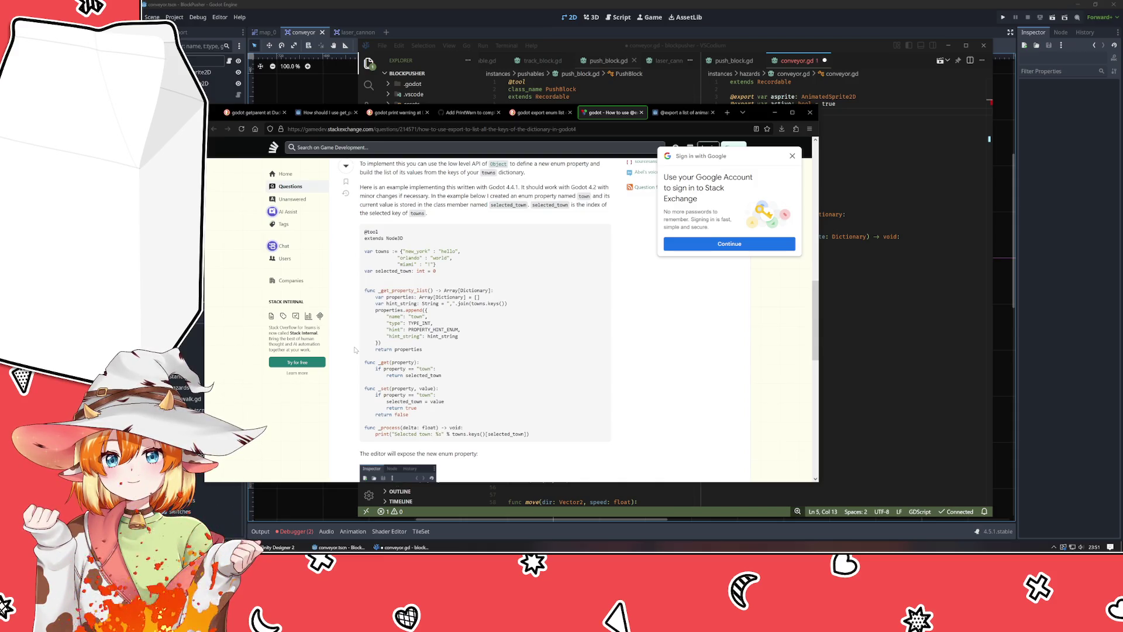
pyautogui.scroll(2, 354, 350)
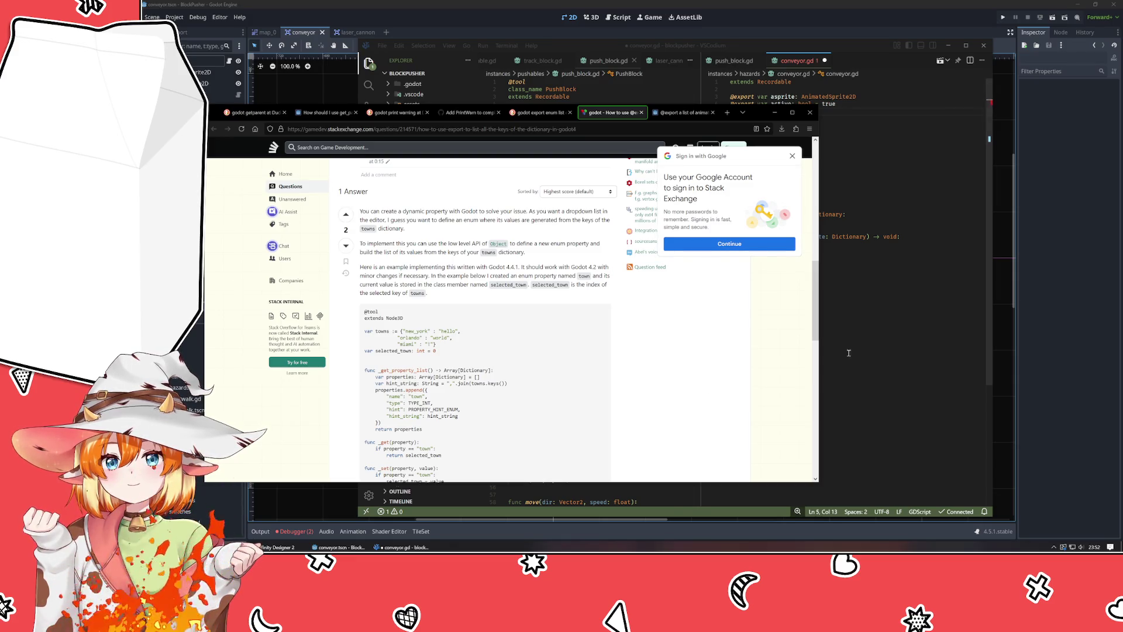
pyautogui.click(867, 320)
pyautogui.click(770, 90)
pyautogui.press('Up')
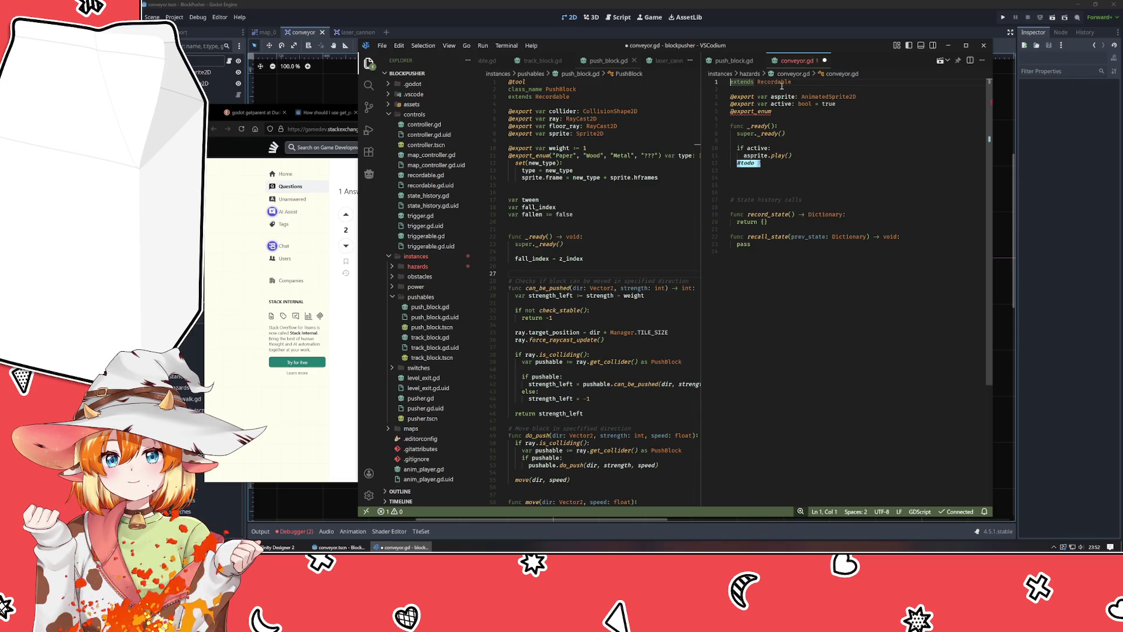
pyautogui.press('Return')
pyautogui.write('@tool')
pyautogui.press('Return')
pyautogui.write('class_name')
pyautogui.press('BackSpace')
pyautogui.press('BackSpace')
pyautogui.press('BackSpace')
pyautogui.write('_name')
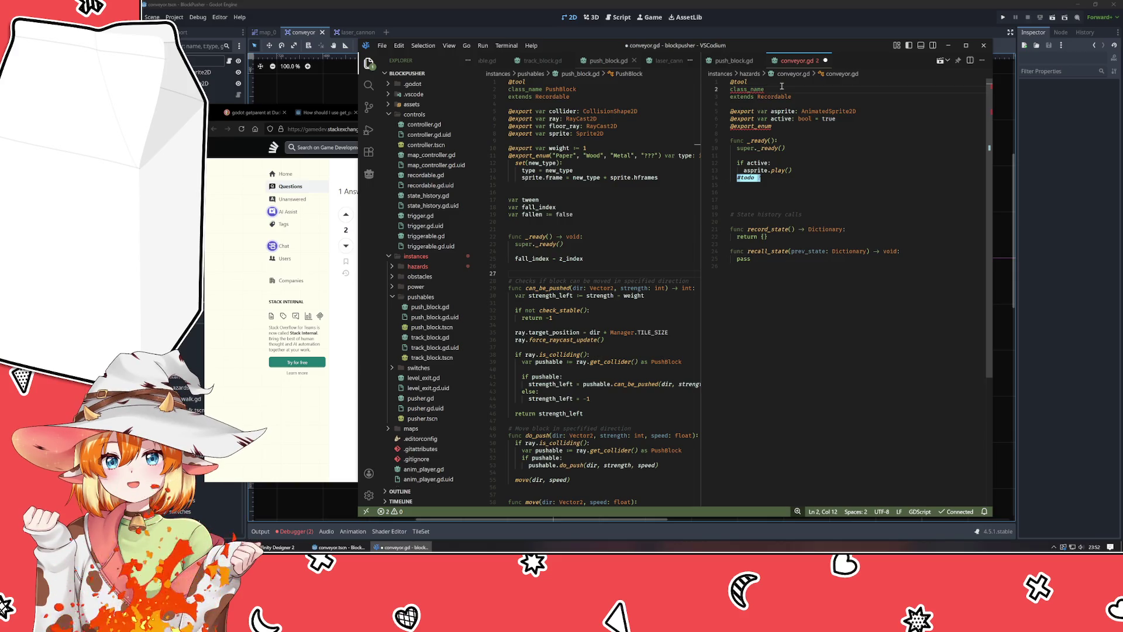
pyautogui.write('Conveyor')
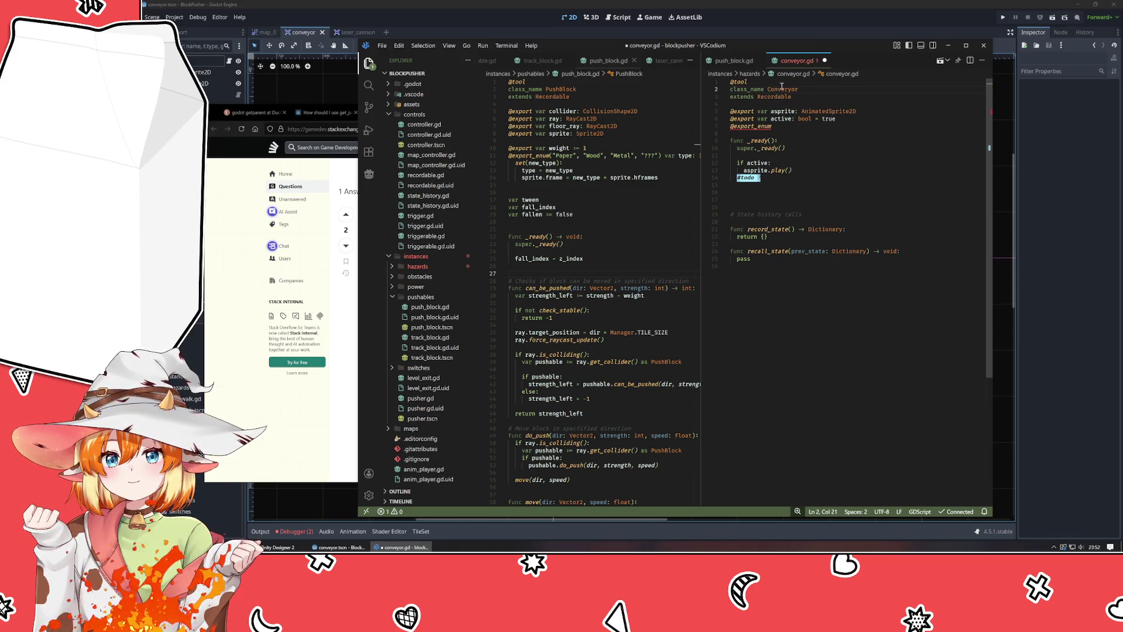
pyautogui.press('Left')
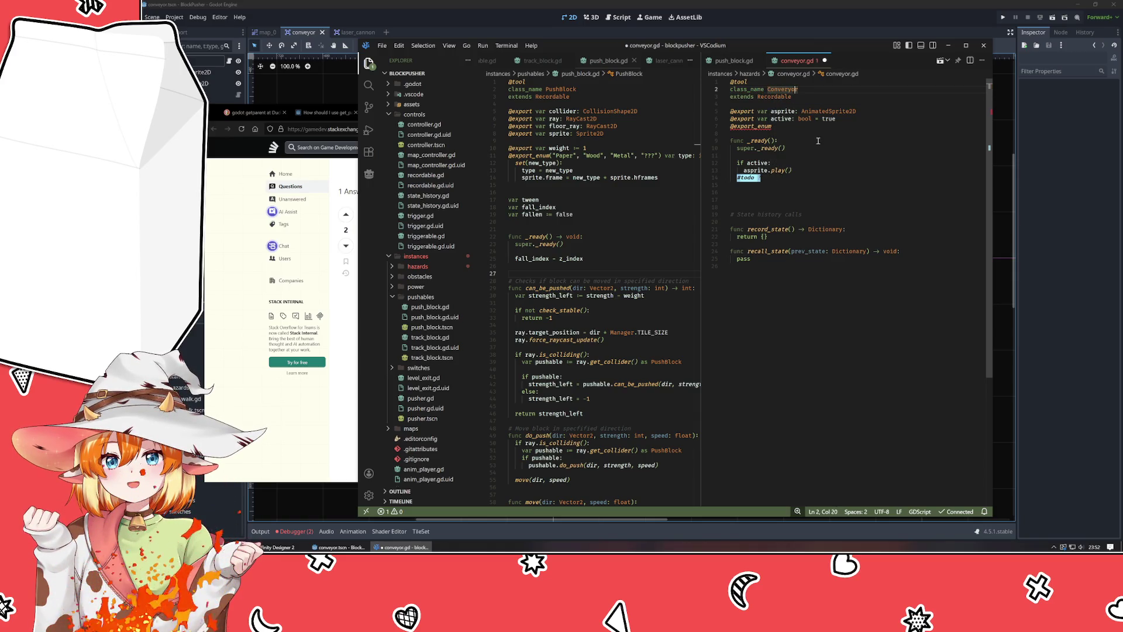
pyautogui.click(814, 138)
pyautogui.click(808, 125)
pyautogui.hotkey('ctrl', 'BackSpace')
pyautogui.hotkey('ctrl', 'BackSpace')
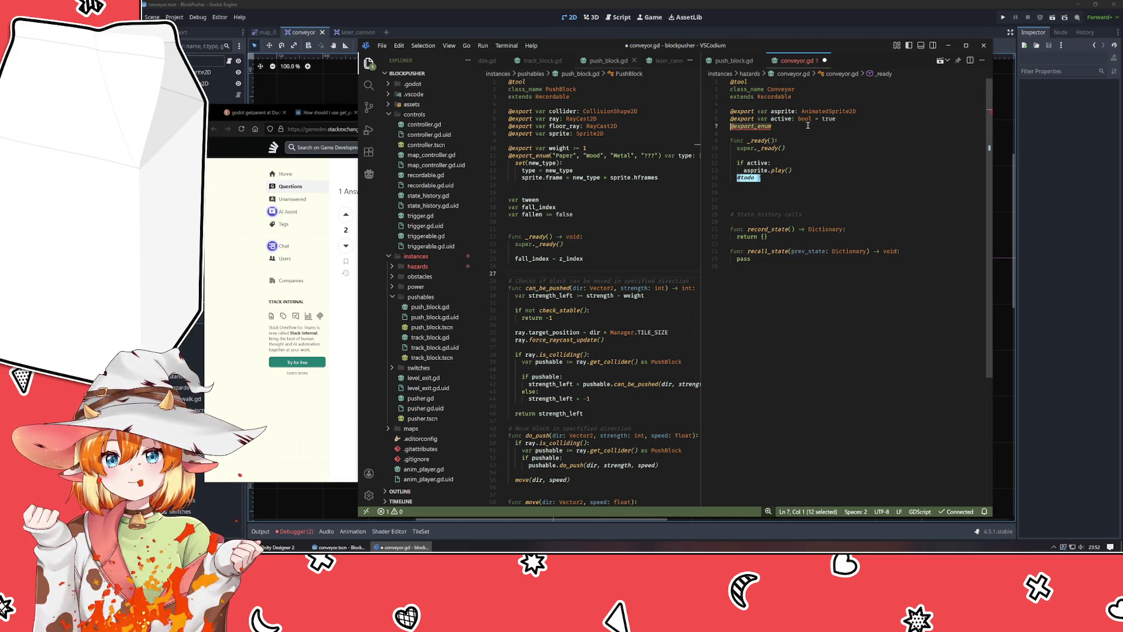
pyautogui.hotkey('alt', 'Tab')
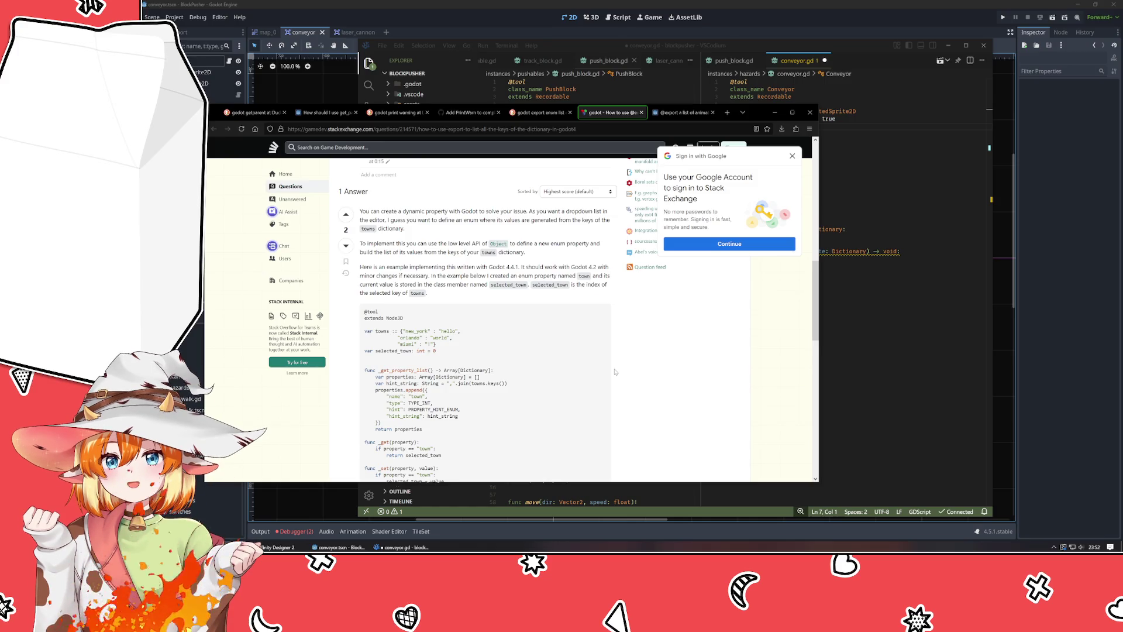
pyautogui.scroll(-3, 615, 372)
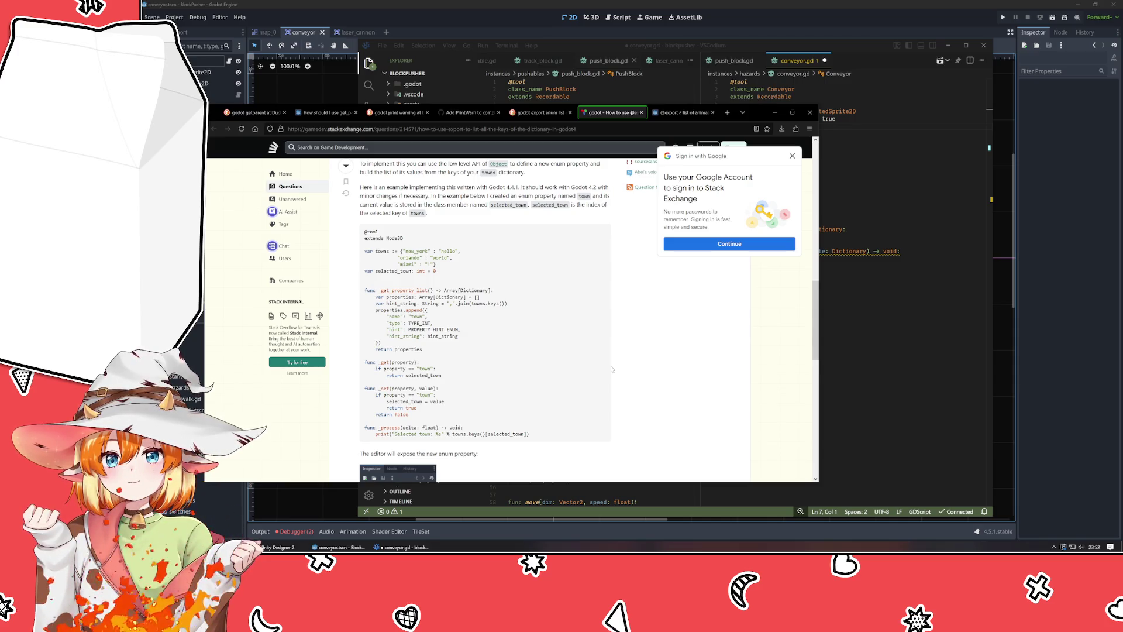
pyautogui.scroll(-3, 612, 369)
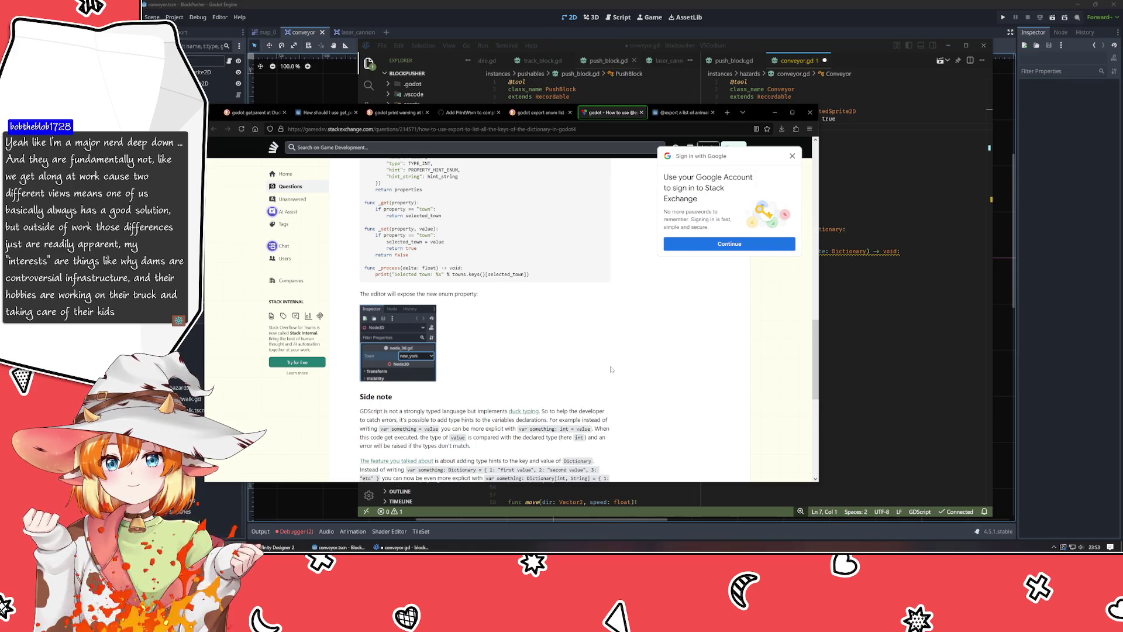
pyautogui.scroll(2, 611, 369)
pyautogui.scroll(2, 612, 370)
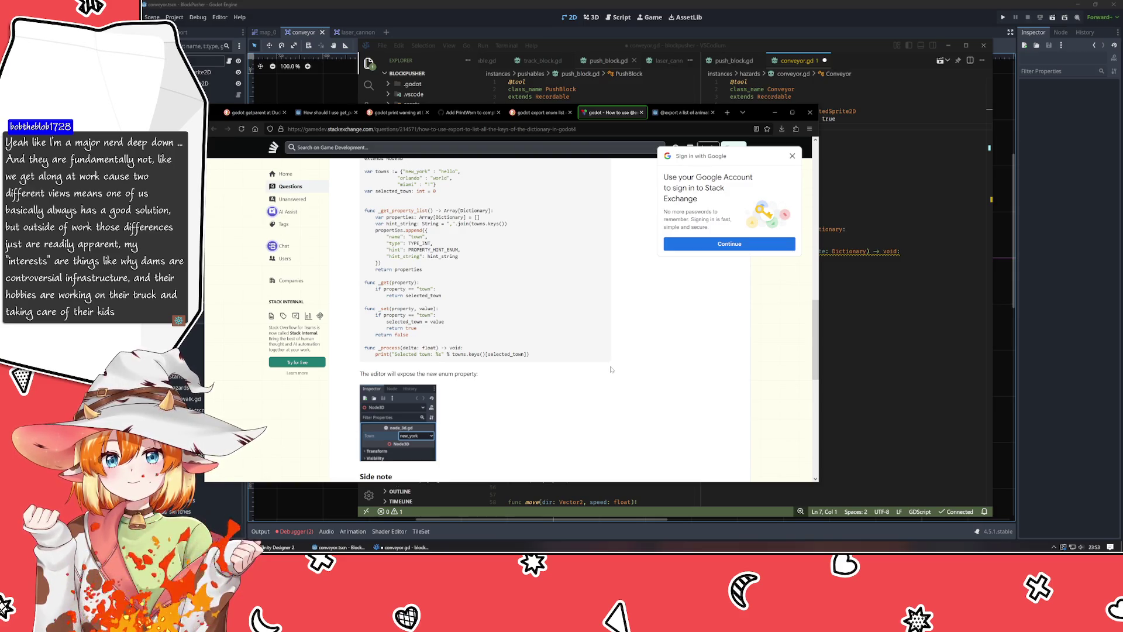
pyautogui.scroll(2, 611, 369)
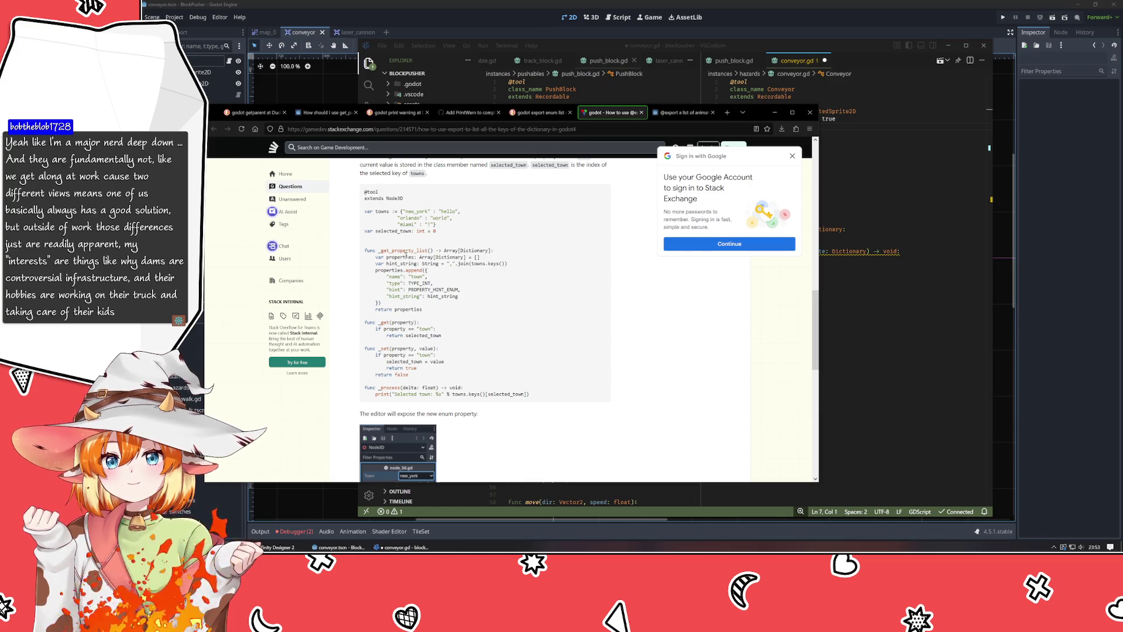
pyautogui.doubleClick(405, 251)
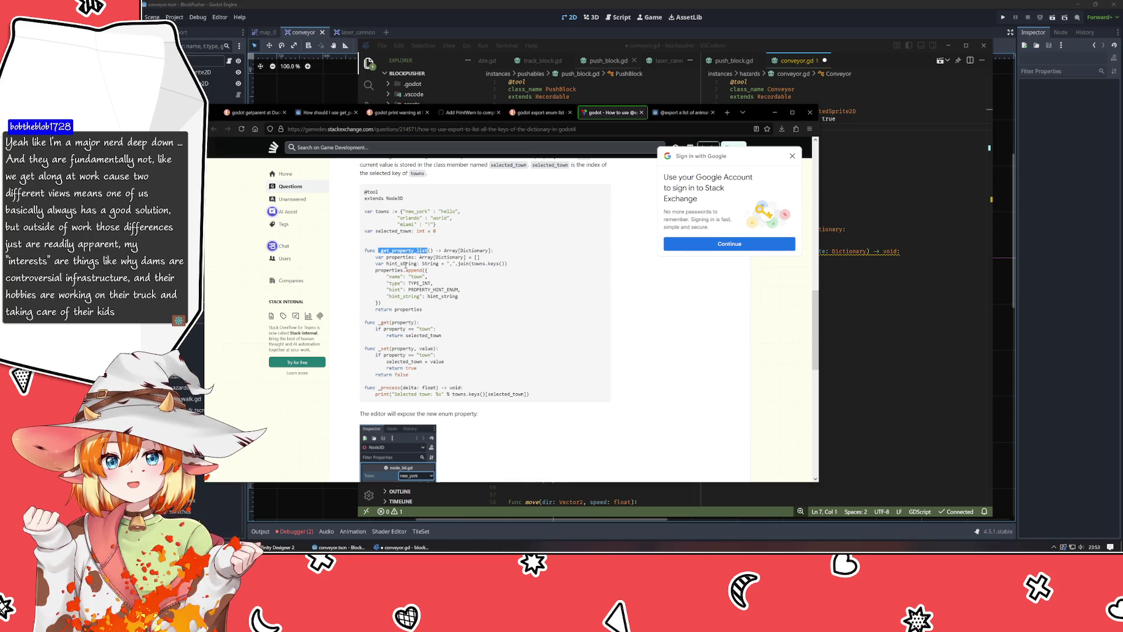
pyautogui.click(493, 328)
pyautogui.scroll(-5, 492, 329)
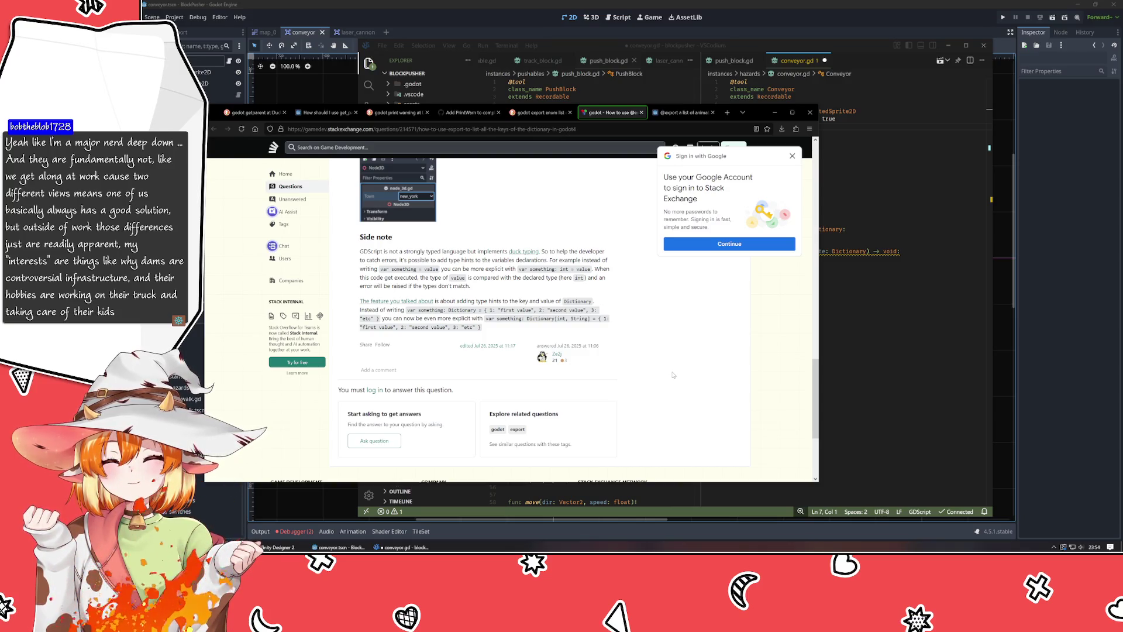
pyautogui.scroll(1, 673, 374)
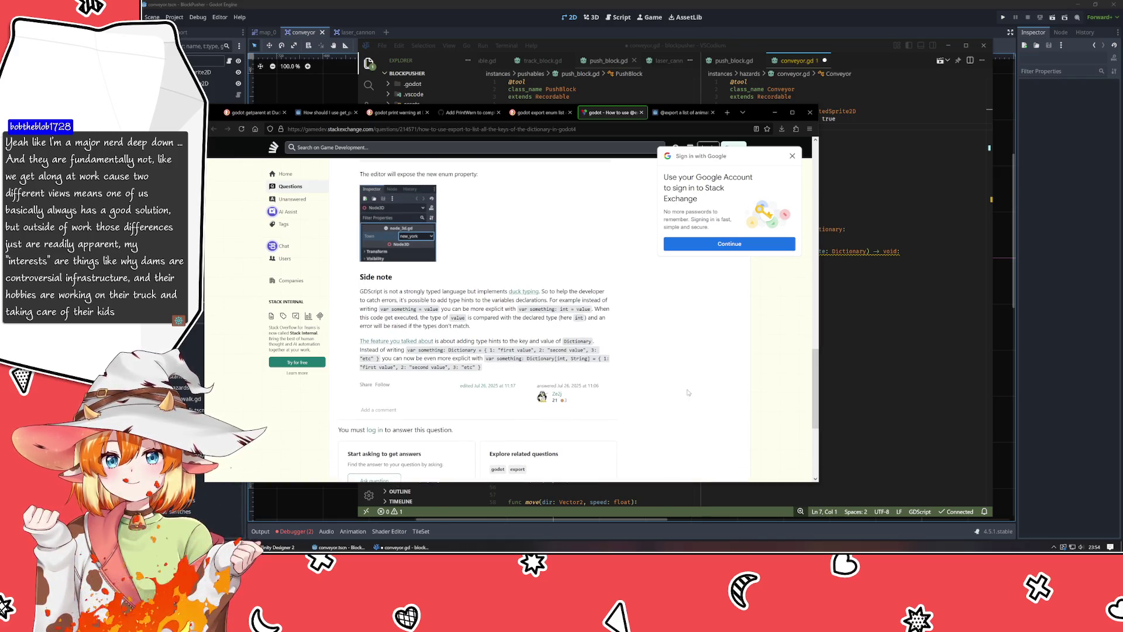
pyautogui.scroll(4, 685, 394)
pyautogui.scroll(-1, 679, 392)
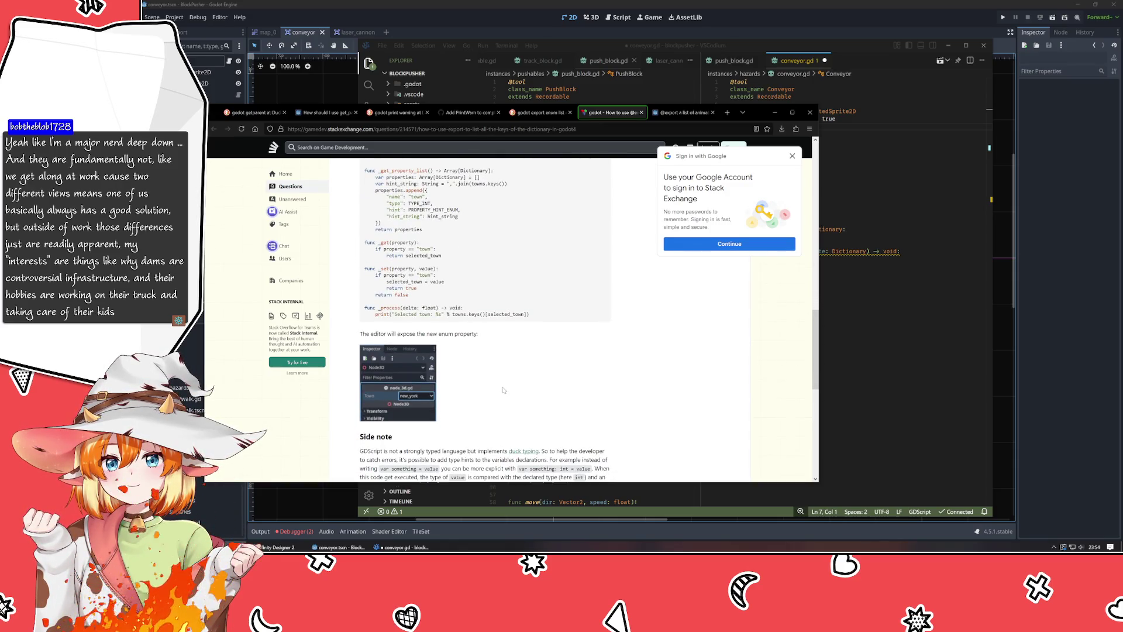
pyautogui.scroll(3, 504, 390)
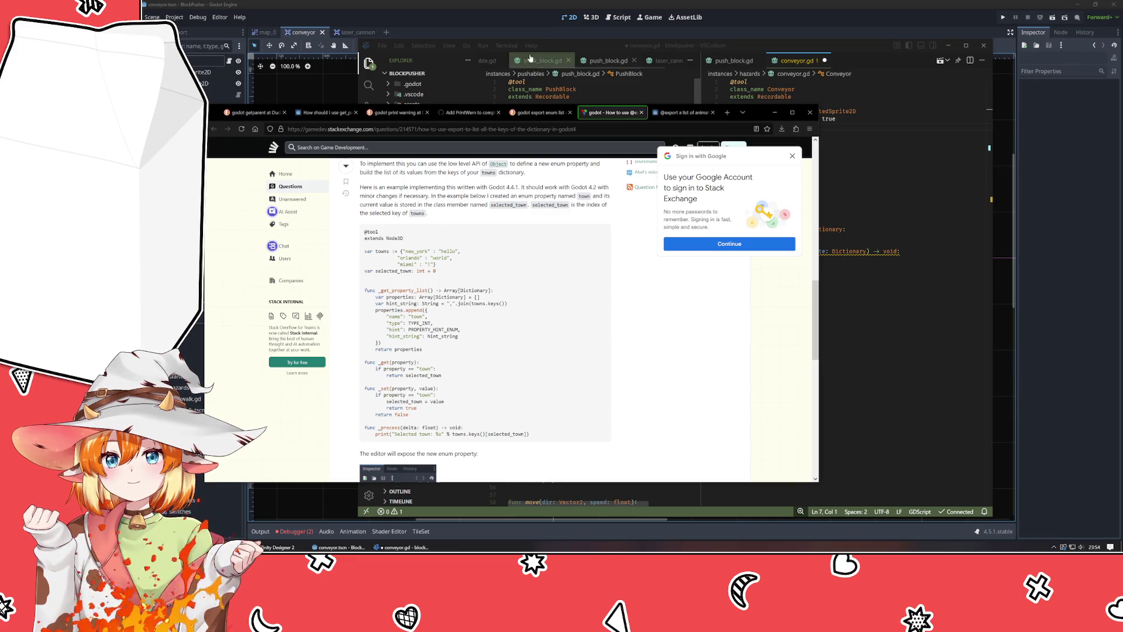
pyautogui.moveTo(759, 117); pyautogui.dragTo(705, 122)
# Step: Bring the conveyor.gd editor to the front and move its window to the right
pyautogui.click(769, 237)
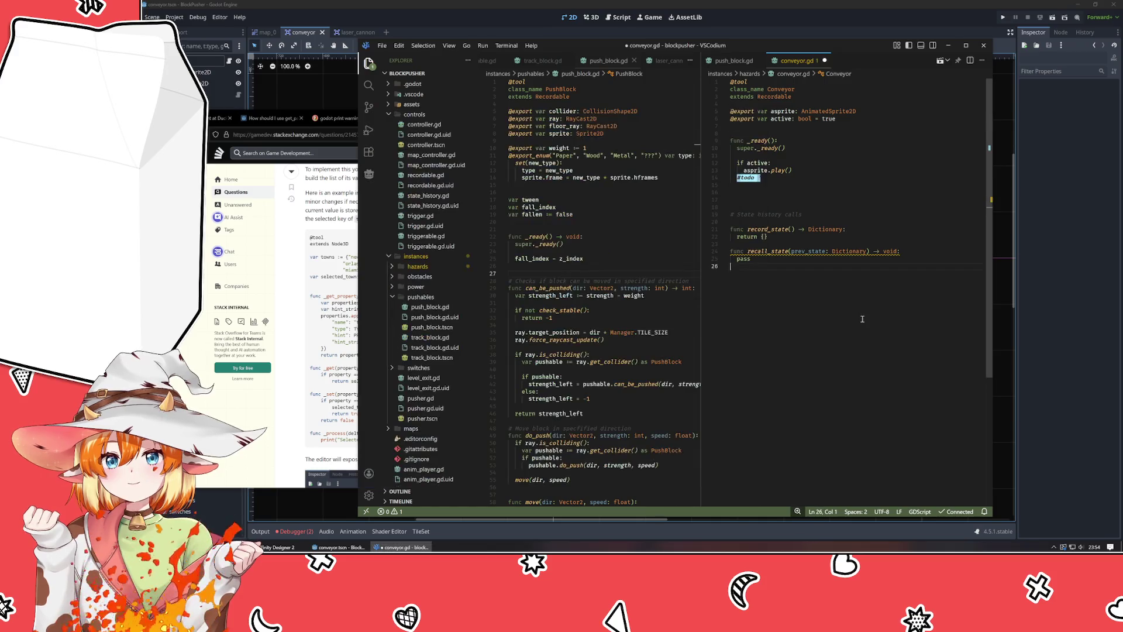
pyautogui.moveTo(710, 47); pyautogui.dragTo(803, 41)
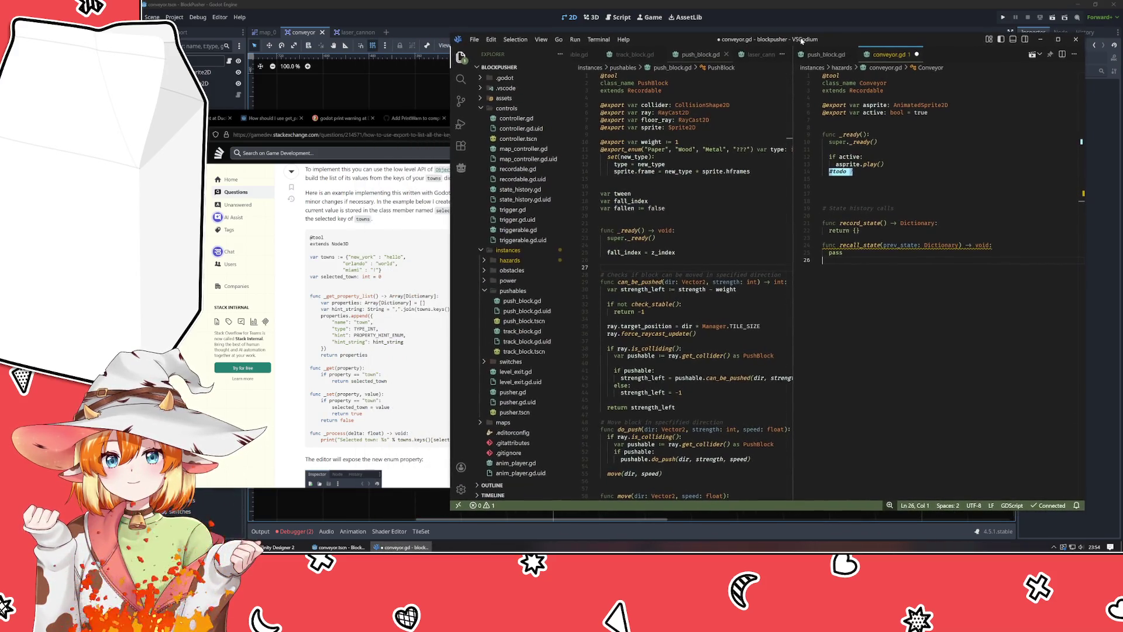